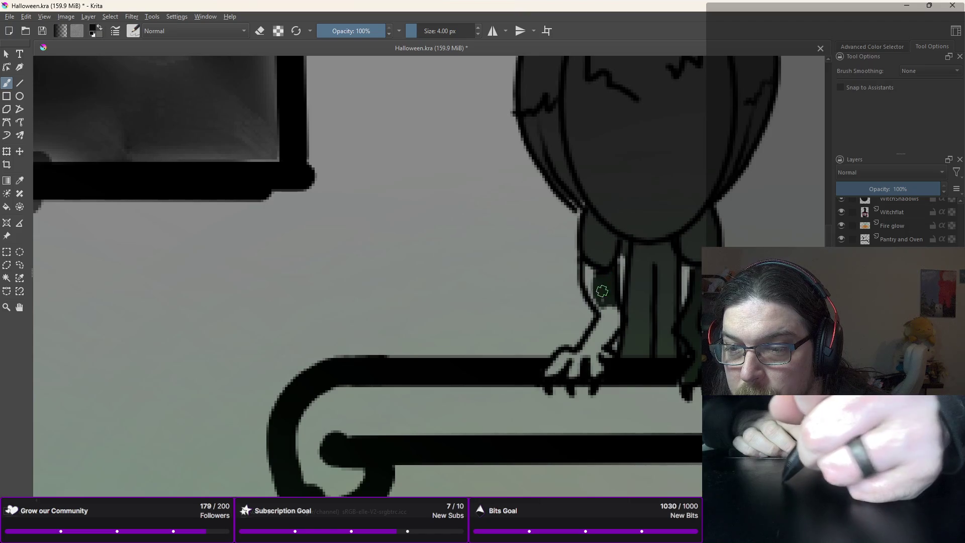
Step: Add dark shading along the raven's leg, then zoom out
{"action": "left_click_drag", "start_coordinate": [594, 288], "coordinate": [616, 308]}
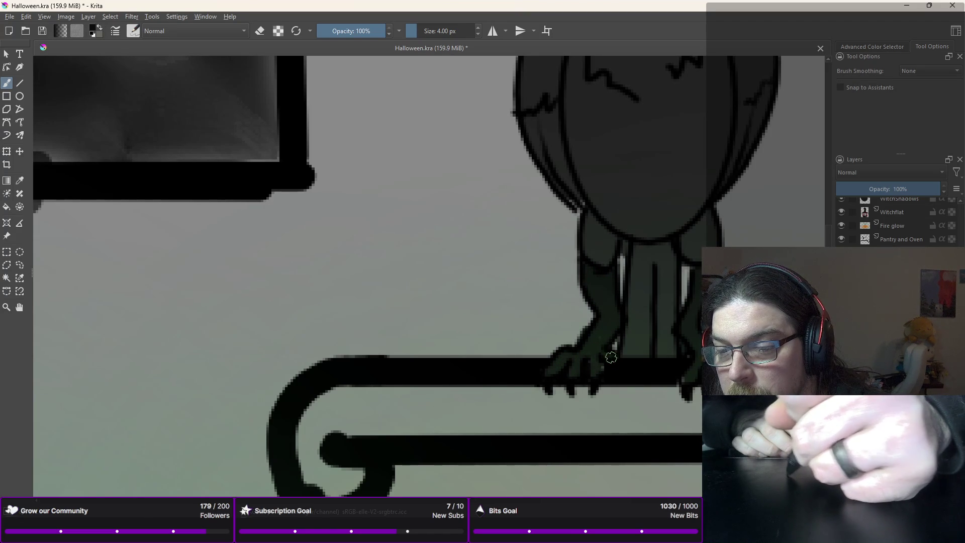
{"action": "scroll", "coordinate": [611, 357], "scroll_direction": "down", "scroll_amount": 2}
{"action": "scroll", "coordinate": [593, 326], "scroll_direction": "down", "scroll_amount": 2}
{"action": "scroll", "coordinate": [545, 234], "scroll_direction": "down", "scroll_amount": 2}
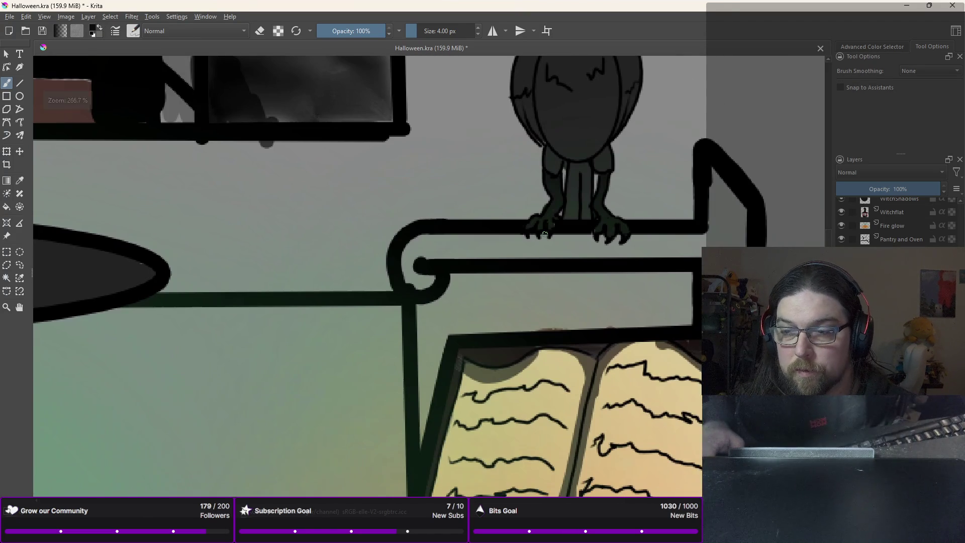
Step: Paint brown over the perch's right end and the shelf on both sides of the raven with a 40 px brush
{"action": "right_click", "coordinate": [455, 188]}
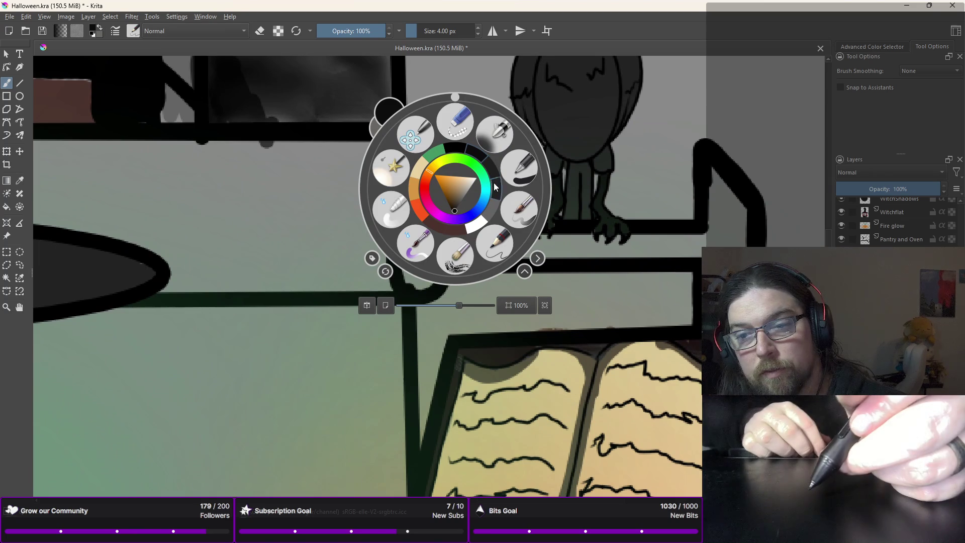
{"action": "left_click", "coordinate": [746, 220]}
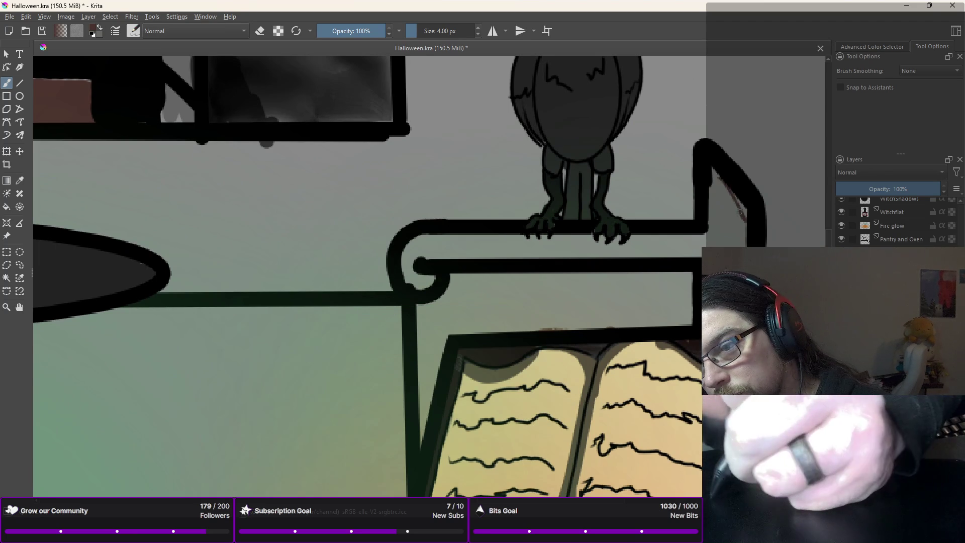
{"action": "right_click", "coordinate": [746, 219]}
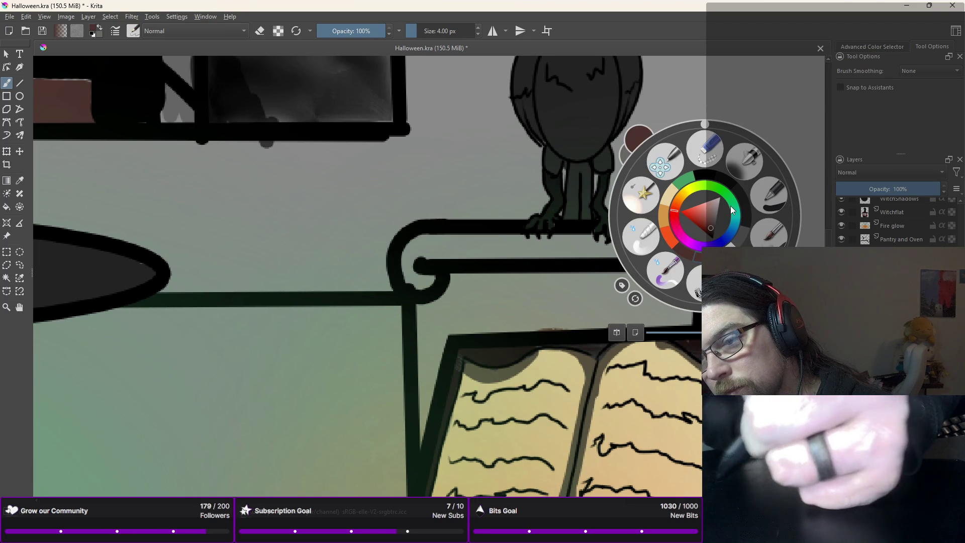
{"action": "left_click", "coordinate": [769, 234]}
{"action": "mouse_move", "coordinate": [719, 201]}
{"action": "left_mouse_down"}
{"action": "mouse_move", "coordinate": [739, 226]}
{"action": "mouse_move", "coordinate": [759, 201]}
{"action": "mouse_move", "coordinate": [734, 244]}
{"action": "left_mouse_up"}
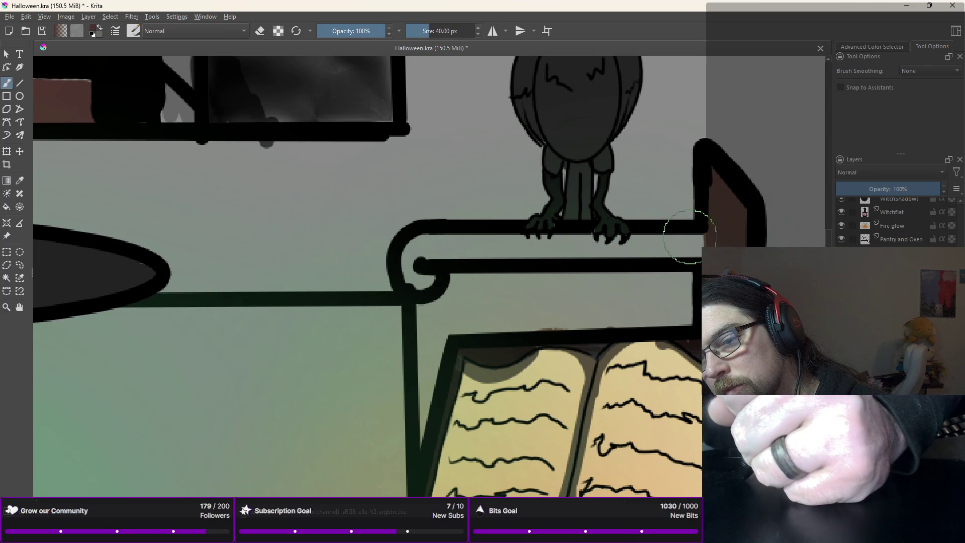
{"action": "left_click_drag", "start_coordinate": [704, 245], "coordinate": [650, 245]}
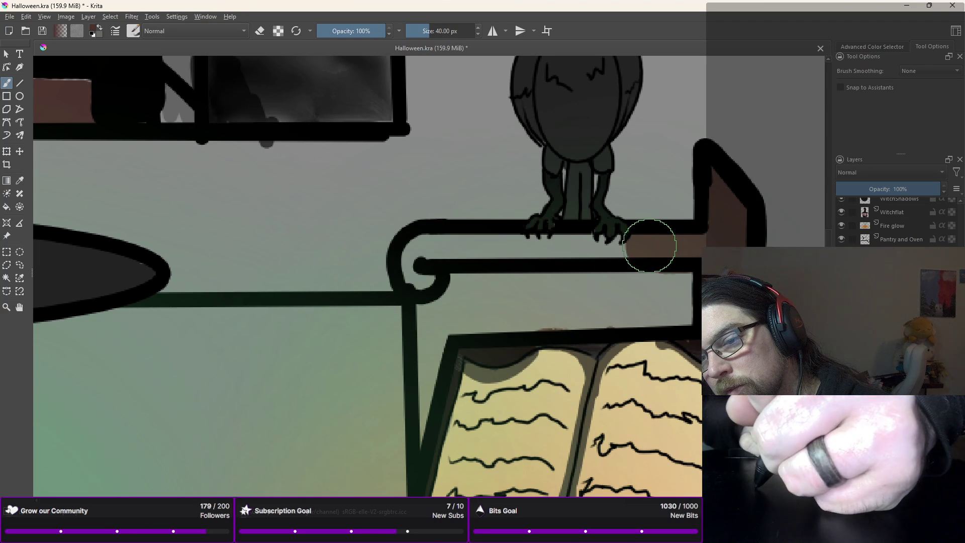
{"action": "mouse_move", "coordinate": [498, 245]}
{"action": "left_mouse_down"}
{"action": "mouse_move", "coordinate": [465, 243]}
{"action": "mouse_move", "coordinate": [425, 265]}
{"action": "left_mouse_up"}
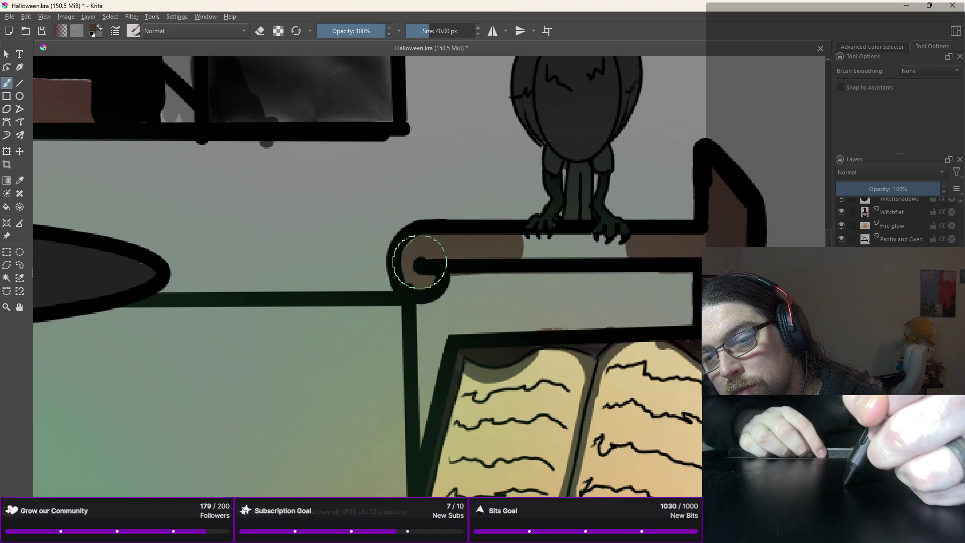
Step: Touch up the perch under the raven's claws with a 10 px brush
{"action": "right_click", "coordinate": [462, 262]}
{"action": "left_click", "coordinate": [534, 261]}
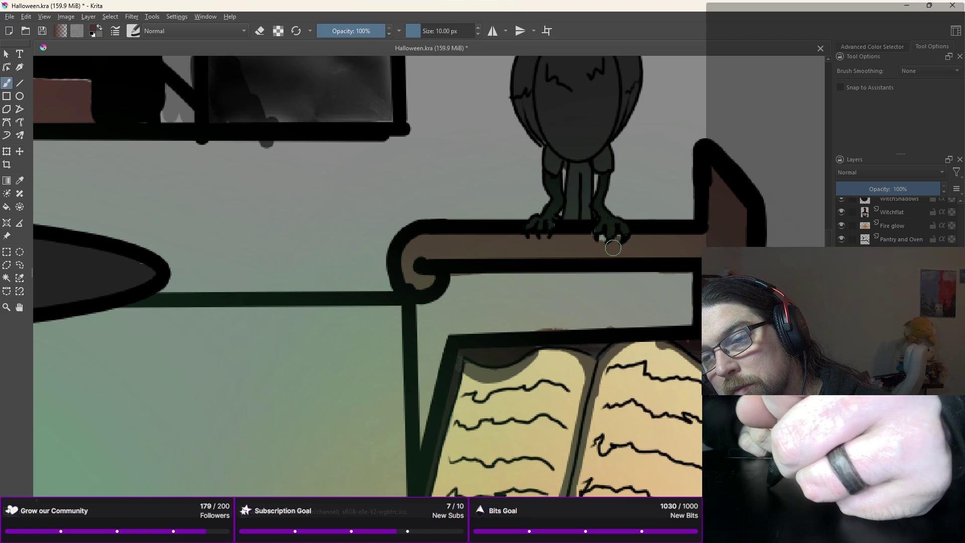
{"action": "left_click_drag", "start_coordinate": [613, 246], "coordinate": [612, 252]}
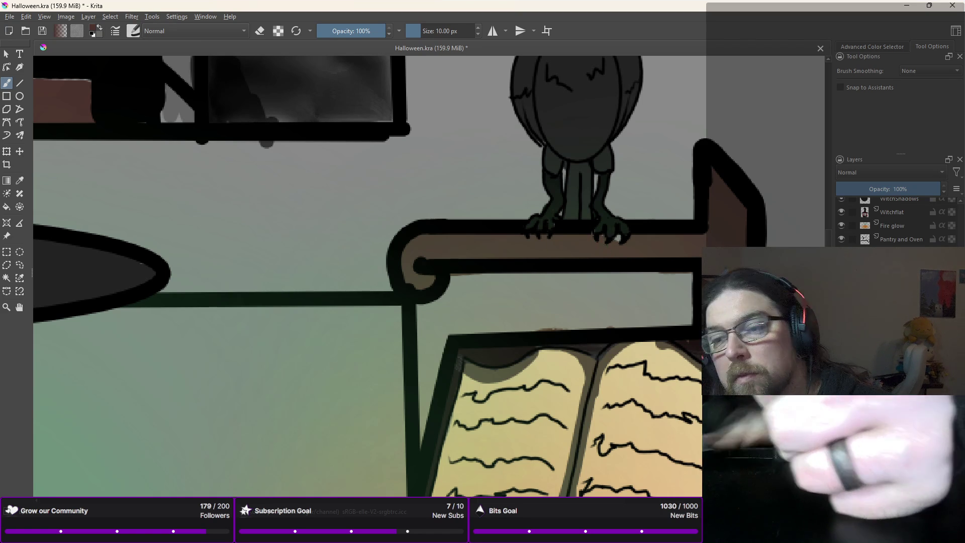
{"action": "right_click", "coordinate": [629, 259]}
{"action": "left_click", "coordinate": [620, 241]}
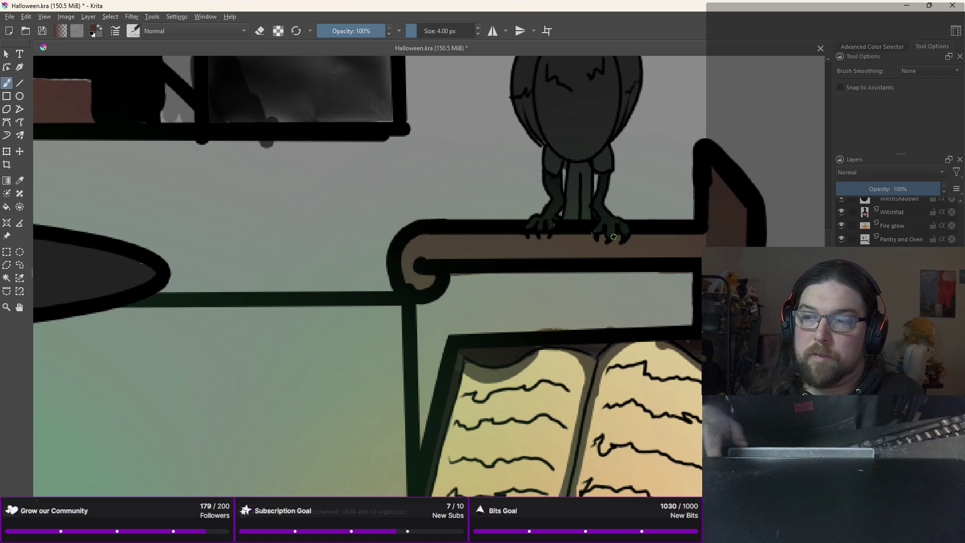
Step: Draw dark black grain lines along the raven's perch
{"action": "scroll", "coordinate": [614, 237], "scroll_direction": "down", "scroll_amount": 5}
{"action": "scroll", "coordinate": [614, 236], "scroll_direction": "down", "scroll_amount": 2}
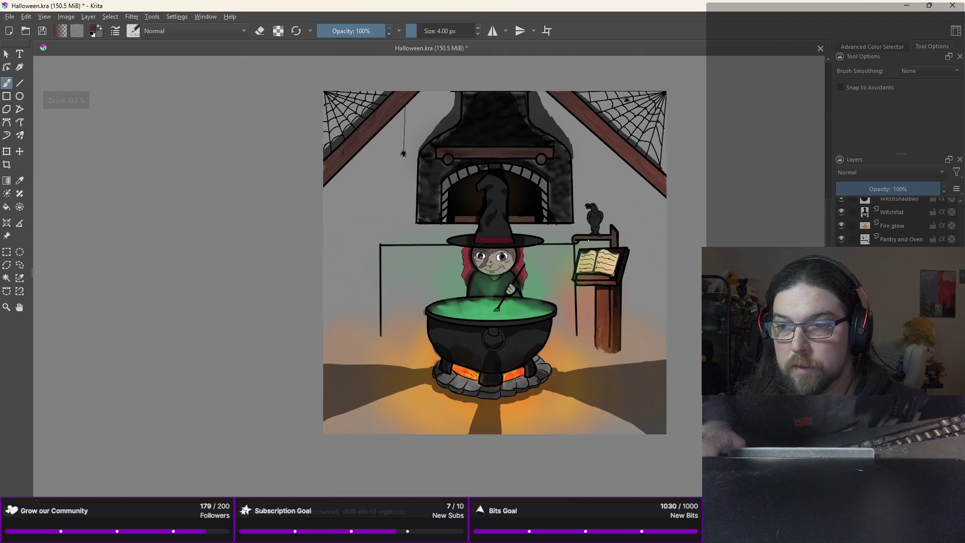
{"action": "scroll", "coordinate": [589, 241], "scroll_direction": "up", "scroll_amount": 4}
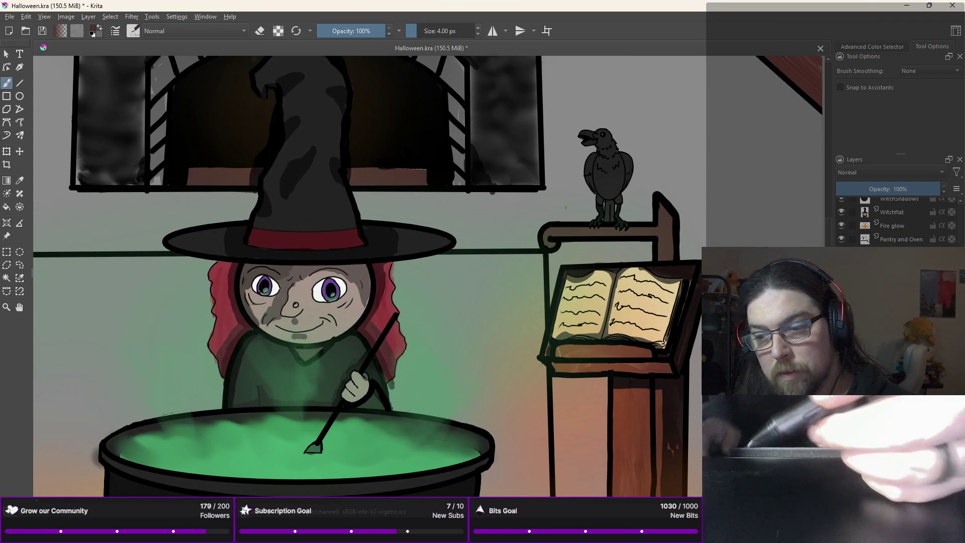
{"action": "right_click", "coordinate": [641, 198]}
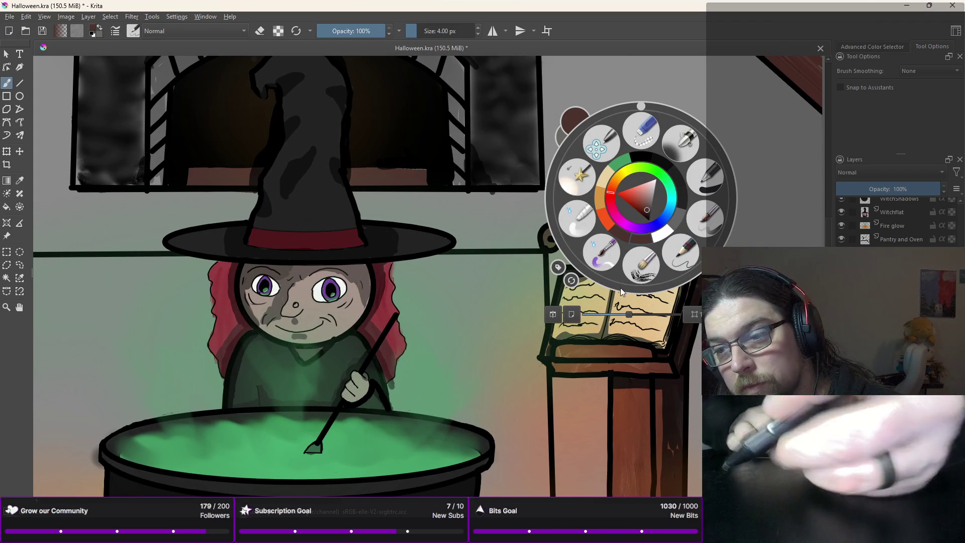
{"action": "left_click", "coordinate": [624, 225]}
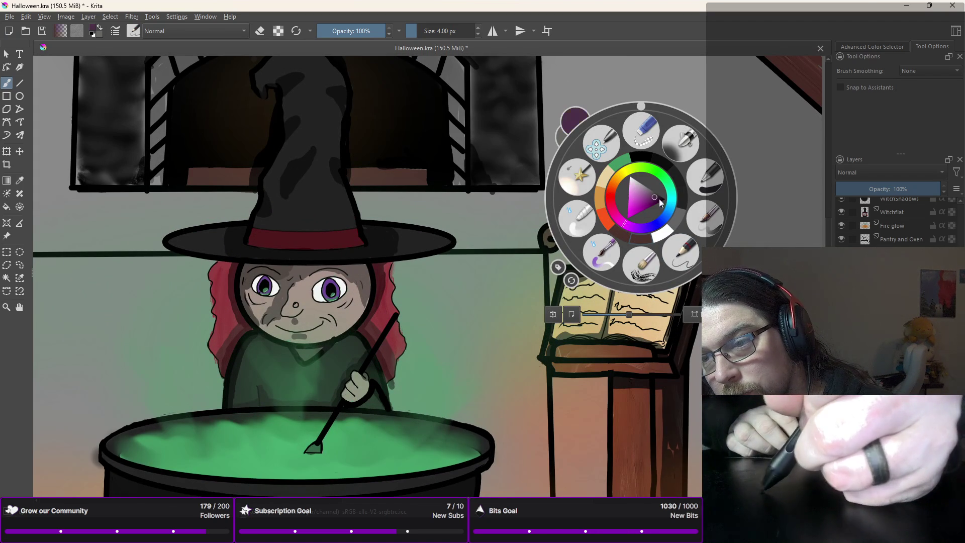
{"action": "left_click", "coordinate": [646, 158]}
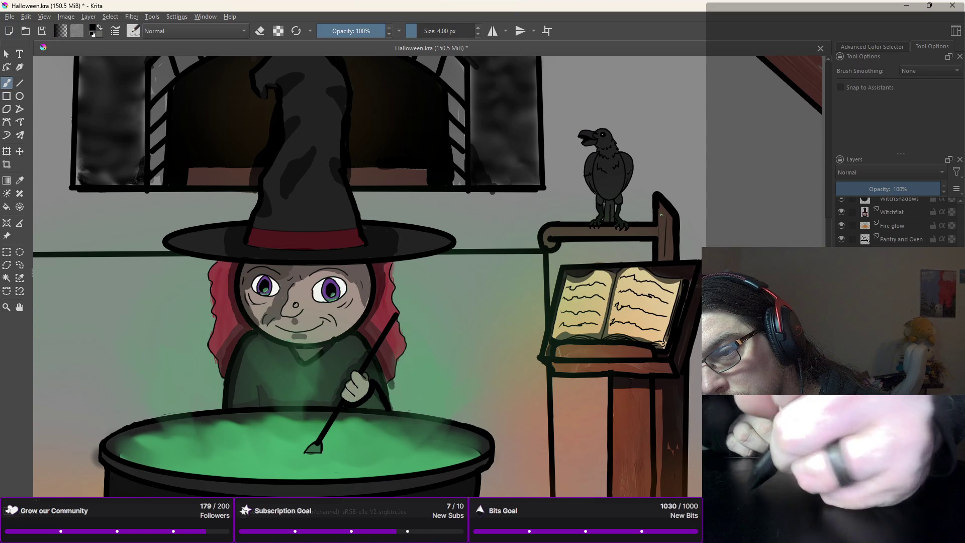
{"action": "left_click_drag", "start_coordinate": [621, 231], "coordinate": [573, 235]}
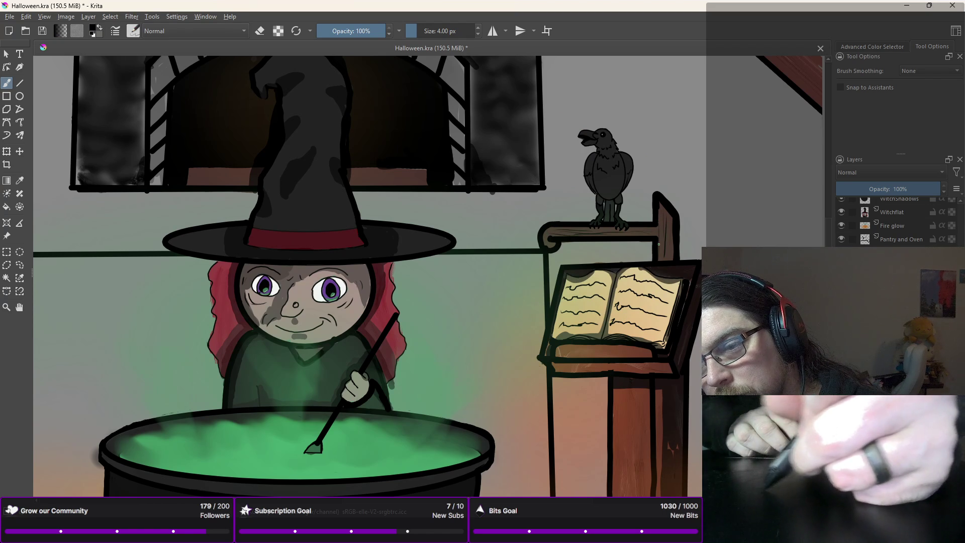
Step: Add a light tan highlight along the perch and set the brush to about 40 px
{"action": "right_click", "coordinate": [608, 317]}
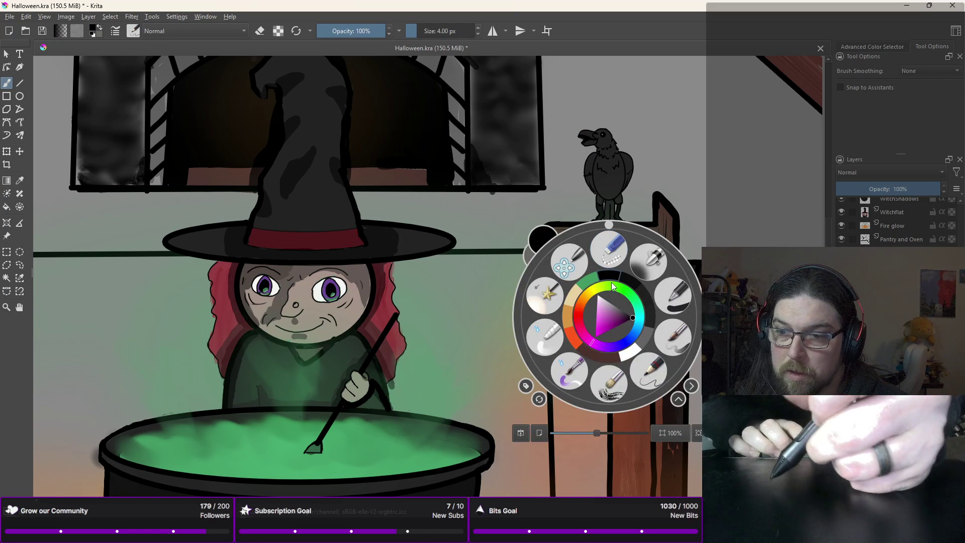
{"action": "left_click", "coordinate": [582, 291]}
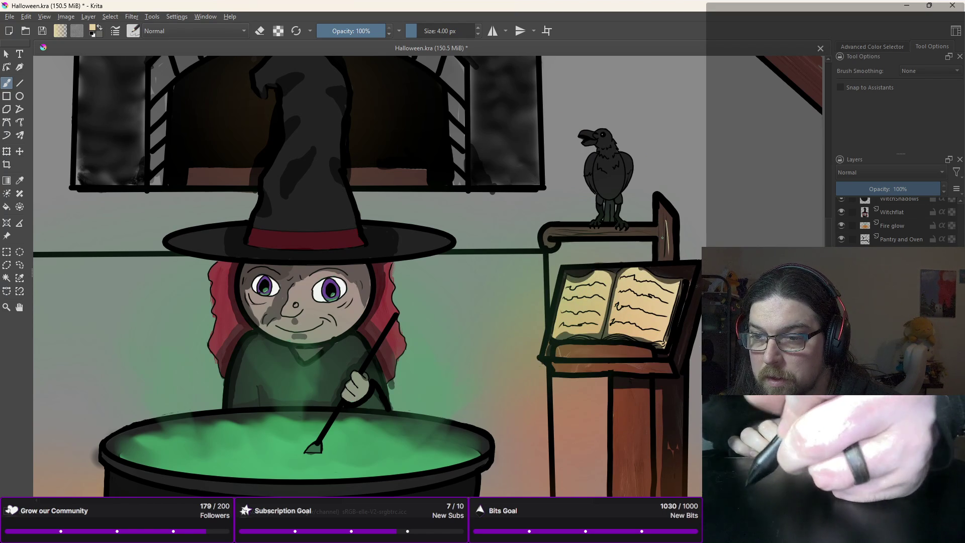
{"action": "left_click_drag", "start_coordinate": [571, 233], "coordinate": [602, 231]}
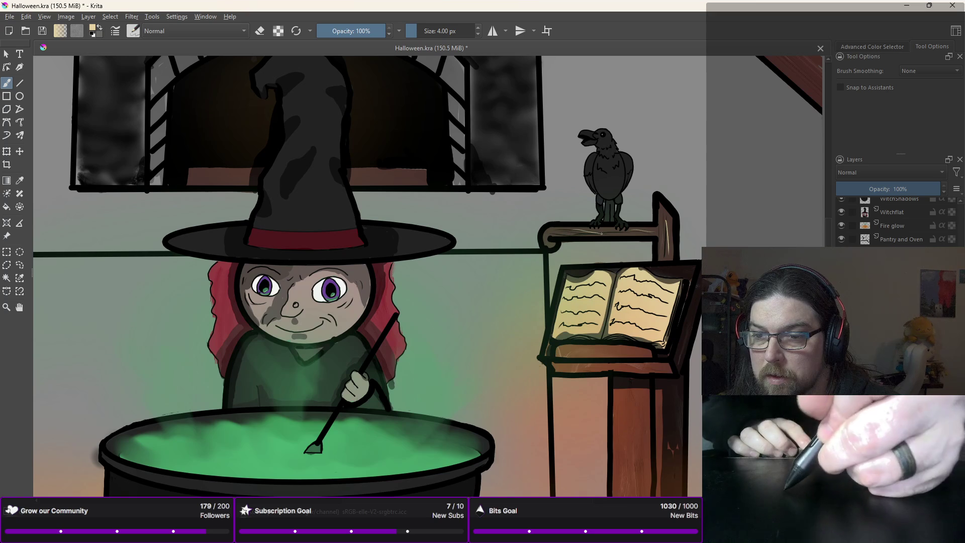
{"action": "right_click", "coordinate": [553, 247]}
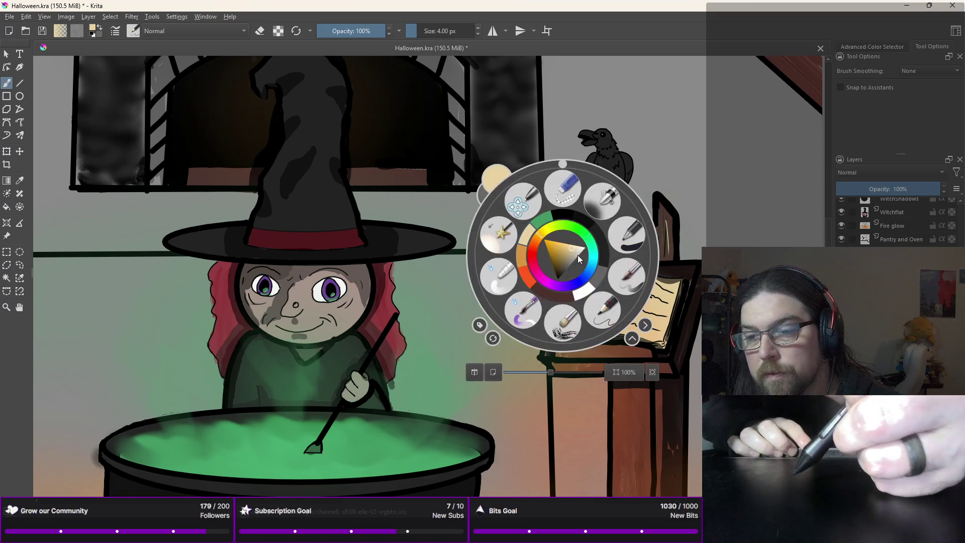
{"action": "left_click", "coordinate": [498, 176]}
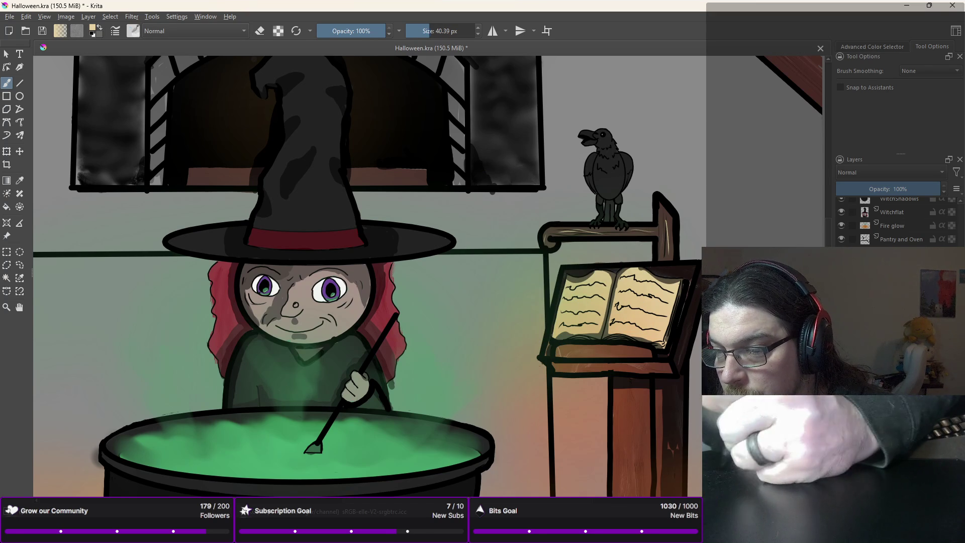
{"action": "left_click_drag", "start_coordinate": [674, 238], "coordinate": [666, 239]}
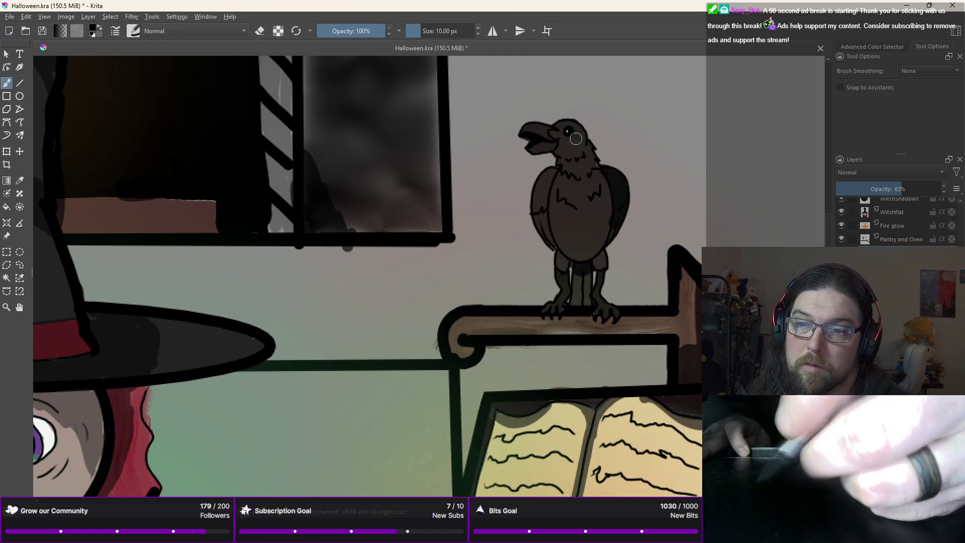
Step: Ink darker outline strokes down both raven legs with the fine pencil brush
{"action": "right_click", "coordinate": [528, 213]}
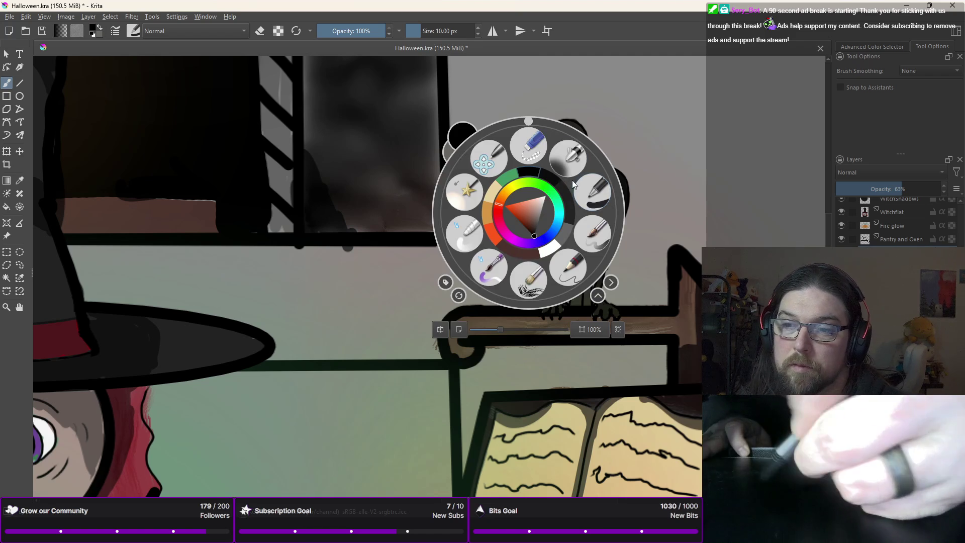
{"action": "left_click", "coordinate": [578, 261]}
{"action": "scroll", "coordinate": [614, 247], "scroll_direction": "up", "scroll_amount": 5}
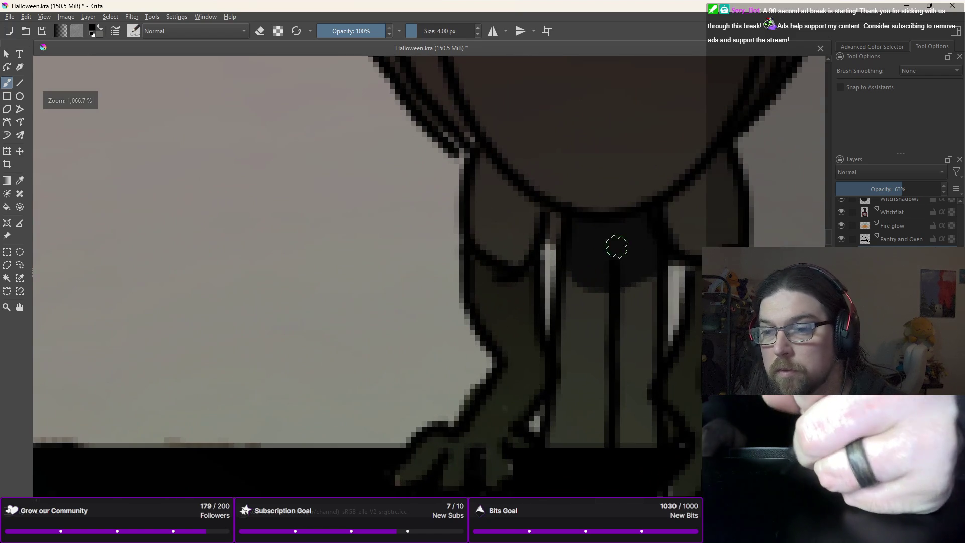
{"action": "left_click_drag", "start_coordinate": [723, 172], "coordinate": [734, 235]}
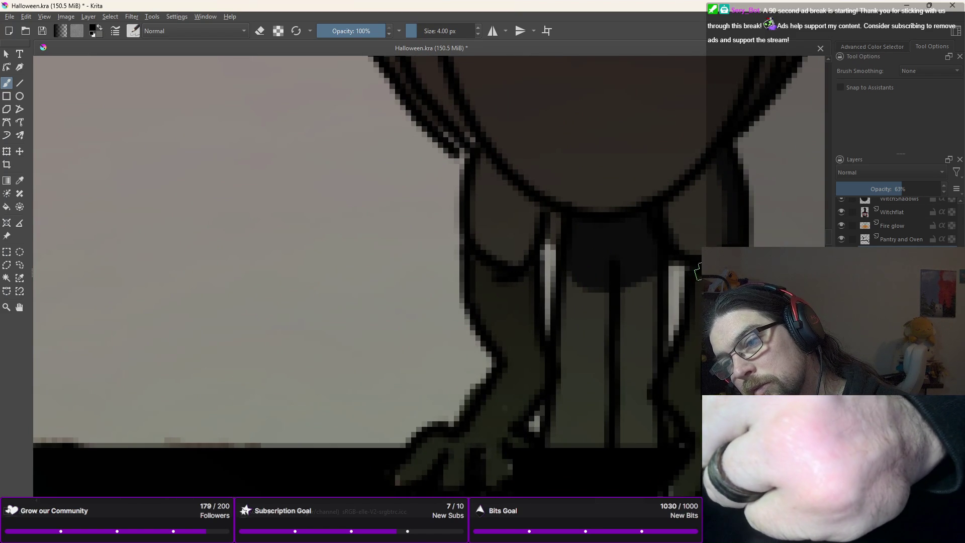
{"action": "mouse_move", "coordinate": [518, 273]}
{"action": "left_mouse_down"}
{"action": "mouse_move", "coordinate": [484, 259]}
{"action": "mouse_move", "coordinate": [469, 208]}
{"action": "left_mouse_up"}
{"action": "left_click_drag", "start_coordinate": [474, 161], "coordinate": [470, 255]}
{"action": "left_click_drag", "start_coordinate": [469, 187], "coordinate": [504, 151]}
{"action": "mouse_move", "coordinate": [619, 297]}
{"action": "left_mouse_down"}
{"action": "mouse_move", "coordinate": [571, 293]}
{"action": "mouse_move", "coordinate": [650, 282]}
{"action": "mouse_move", "coordinate": [637, 277]}
{"action": "left_mouse_up"}
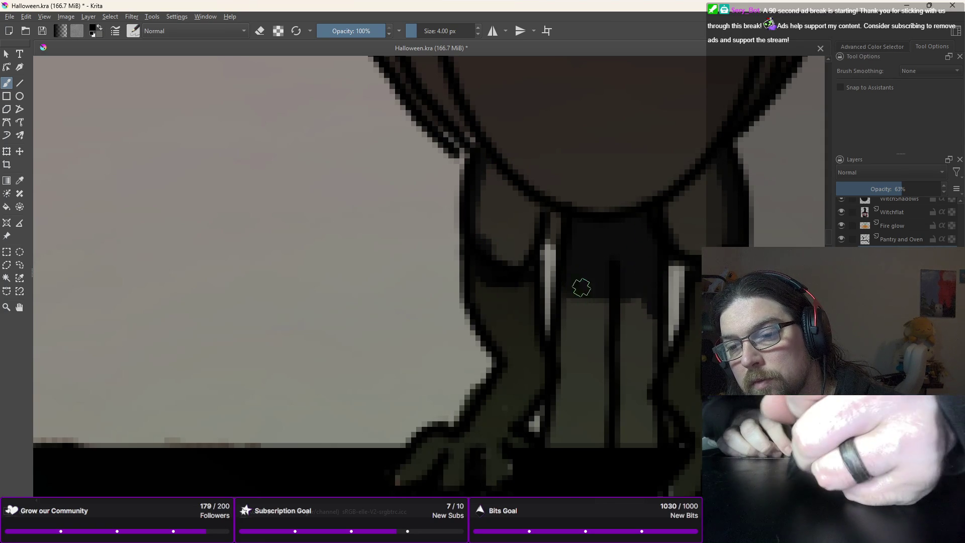
{"action": "scroll", "coordinate": [571, 274], "scroll_direction": "down", "scroll_amount": 2}
{"action": "scroll", "coordinate": [571, 274], "scroll_direction": "down", "scroll_amount": 2}
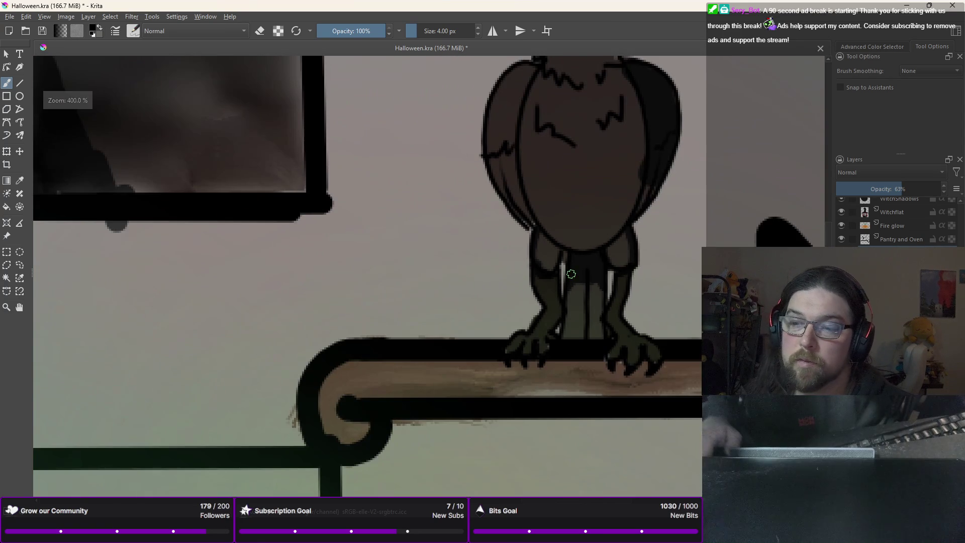
Step: Switch from the eraser to a fine inking brush and paint a dark feather stroke on the crow's chest
{"action": "scroll", "coordinate": [564, 319], "scroll_direction": "up", "scroll_amount": 1}
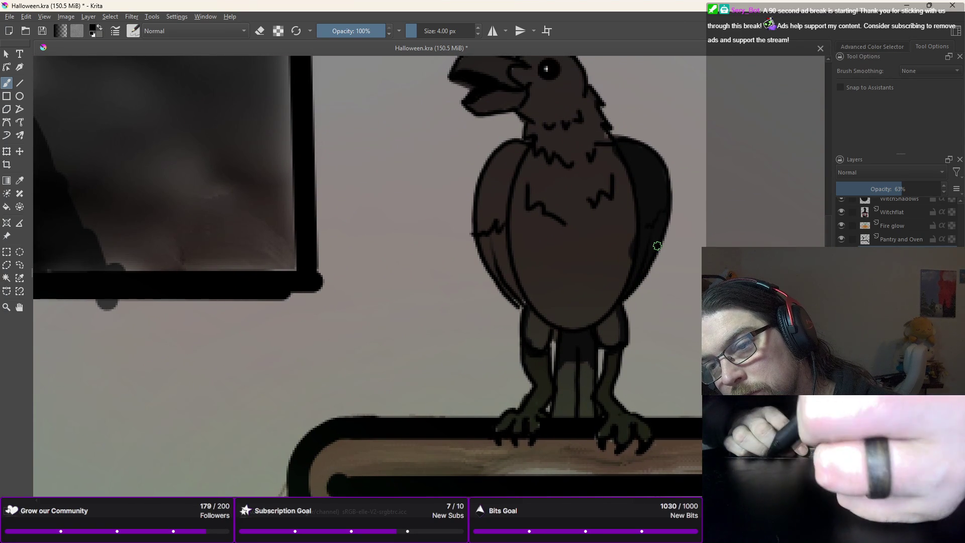
{"action": "right_click", "coordinate": [657, 246]}
{"action": "left_click", "coordinate": [603, 267]}
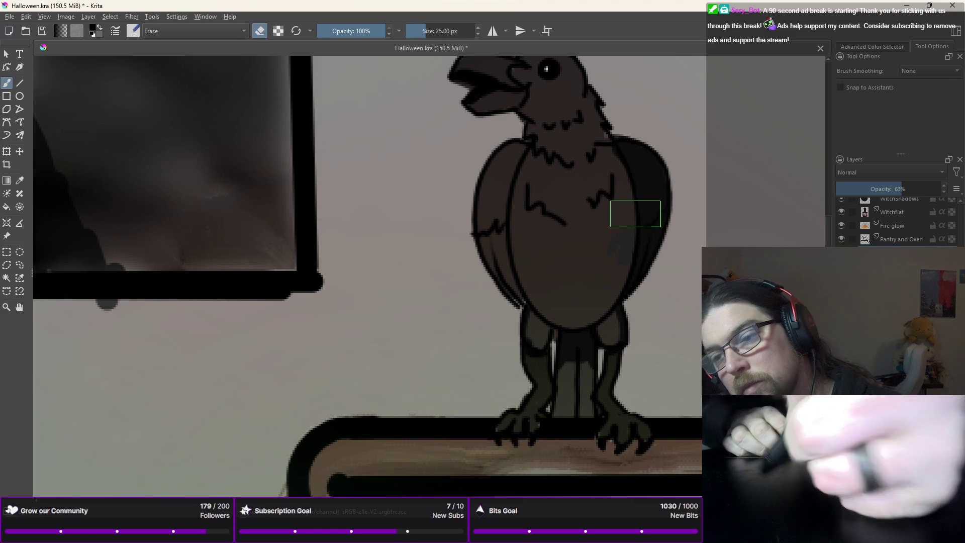
{"action": "right_click", "coordinate": [610, 225]}
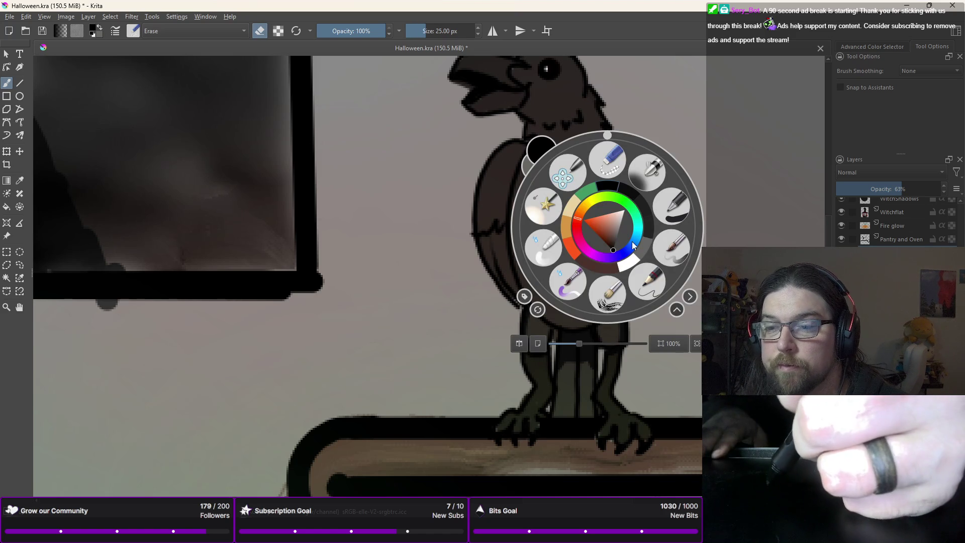
{"action": "left_click", "coordinate": [650, 278]}
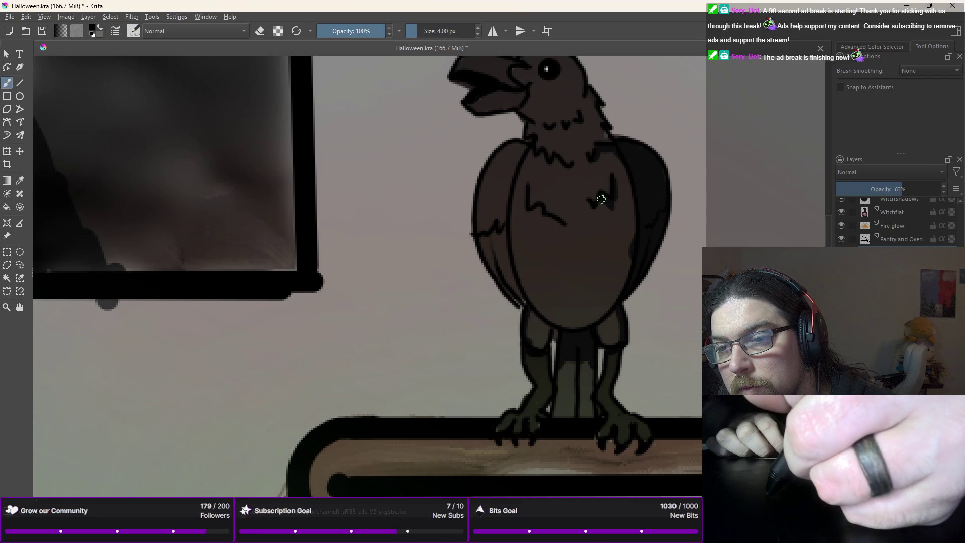
{"action": "left_click_drag", "start_coordinate": [589, 203], "coordinate": [592, 209]}
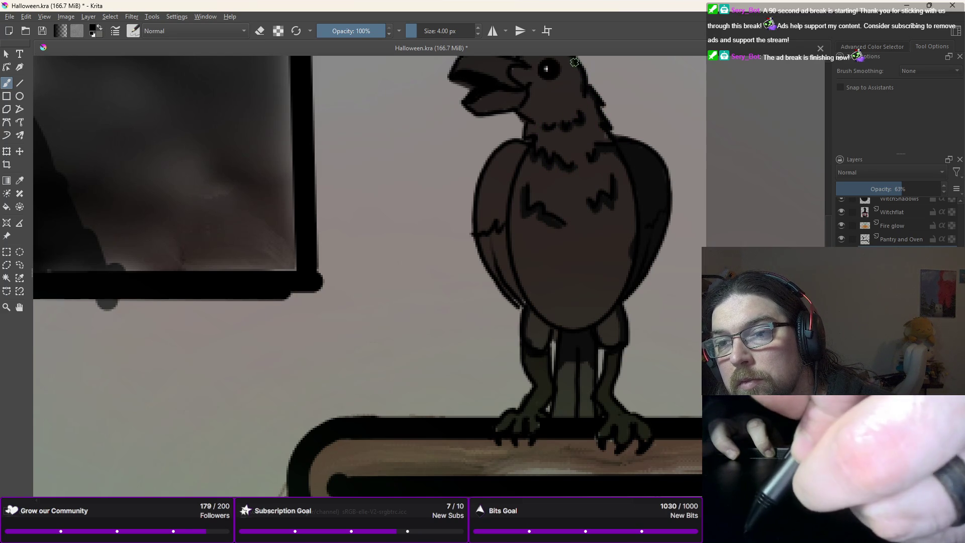
Step: Add short dark strokes along the crow's wing edge
{"action": "scroll", "coordinate": [540, 72], "scroll_direction": "down", "scroll_amount": 2}
{"action": "scroll", "coordinate": [533, 80], "scroll_direction": "up", "scroll_amount": 2}
{"action": "scroll", "coordinate": [503, 100], "scroll_direction": "up", "scroll_amount": 1}
{"action": "scroll", "coordinate": [406, 127], "scroll_direction": "up", "scroll_amount": 1}
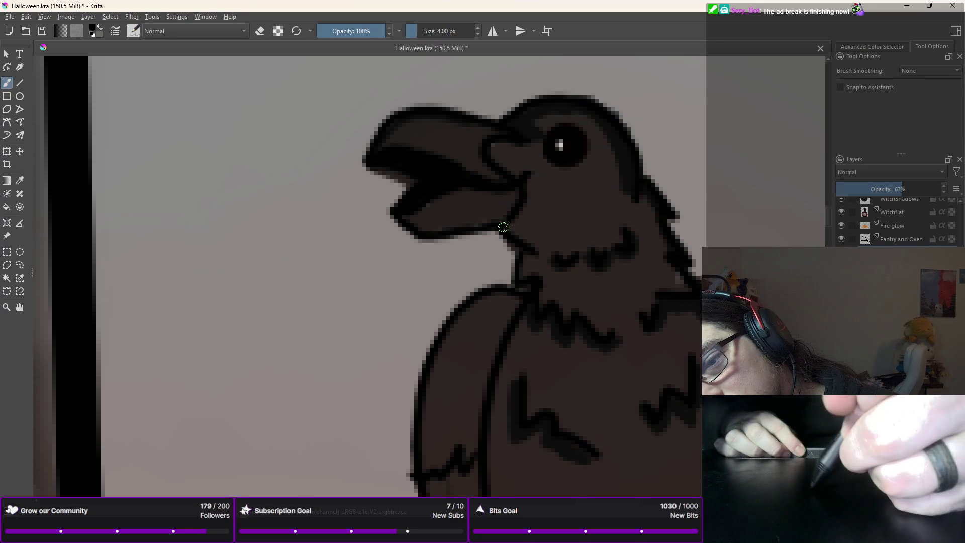
{"action": "key", "text": "minus"}
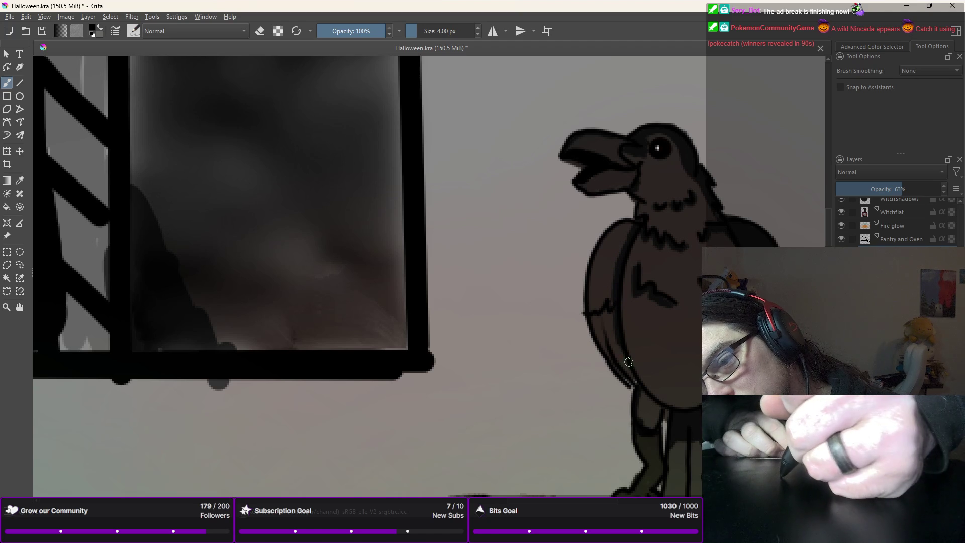
{"action": "left_click_drag", "start_coordinate": [629, 362], "coordinate": [615, 318]}
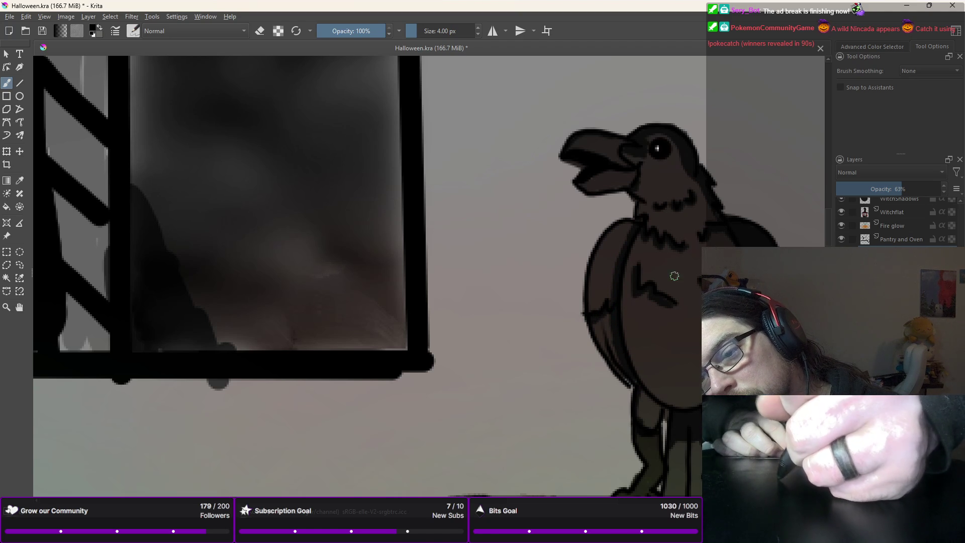
{"action": "left_click_drag", "start_coordinate": [608, 302], "coordinate": [610, 321]}
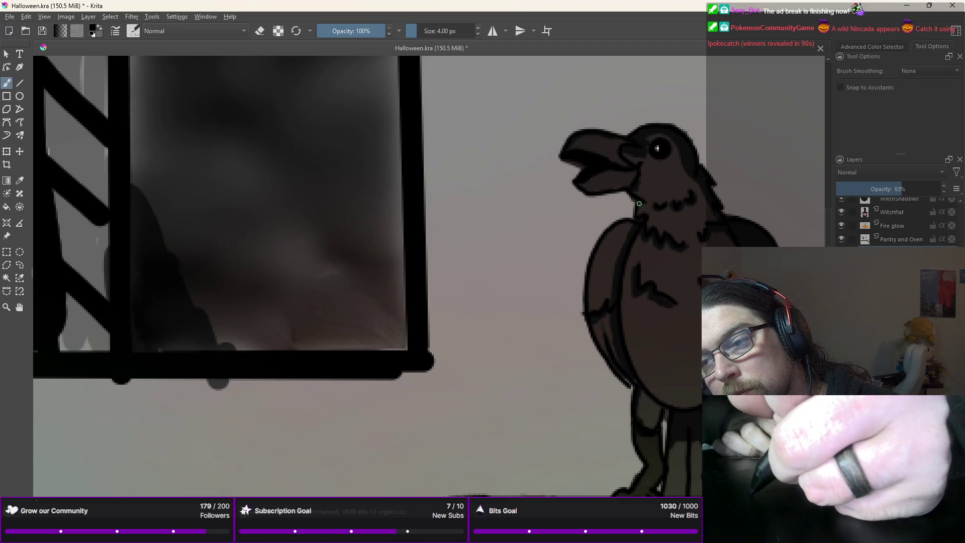
{"action": "scroll", "coordinate": [639, 203], "scroll_direction": "down", "scroll_amount": 3}
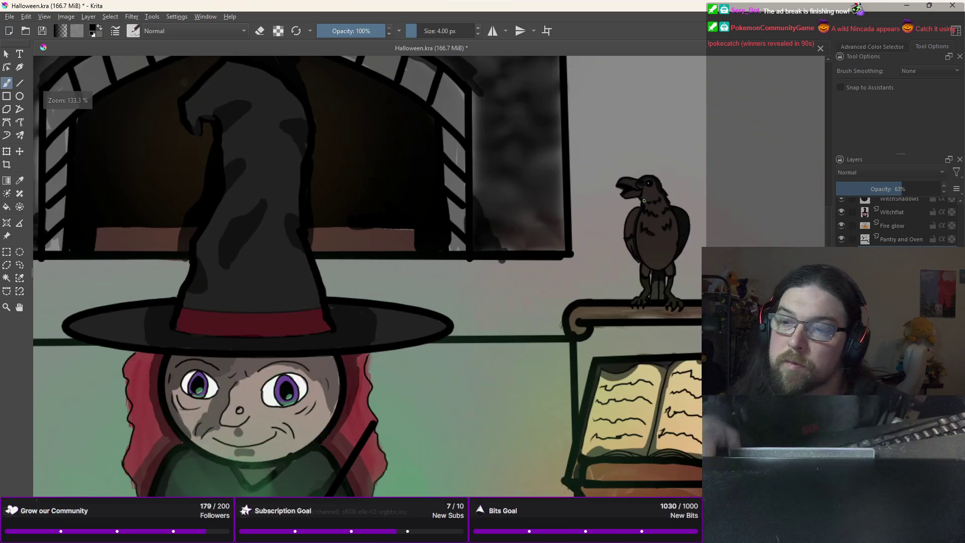
{"action": "left_click_drag", "start_coordinate": [626, 279], "coordinate": [573, 158]}
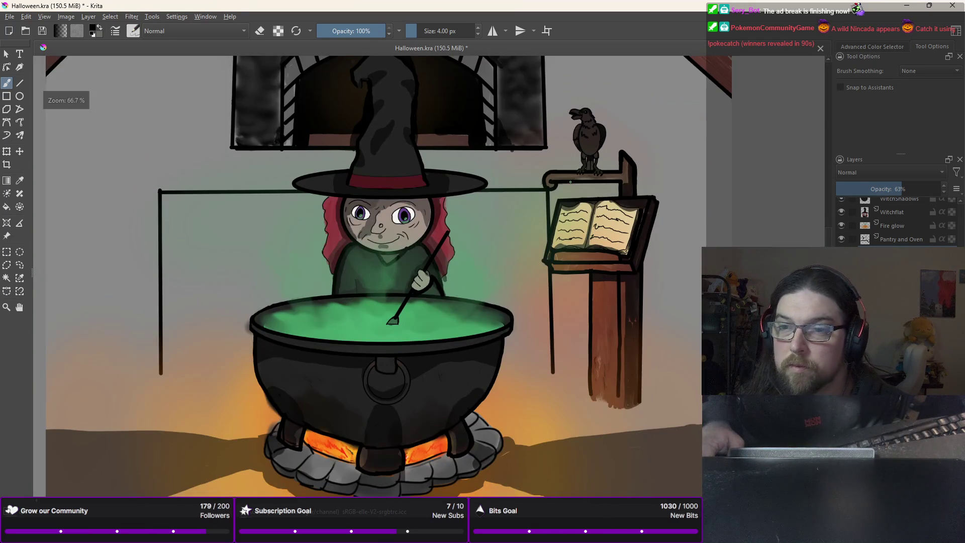
{"action": "scroll", "coordinate": [574, 159], "scroll_direction": "up", "scroll_amount": 1}
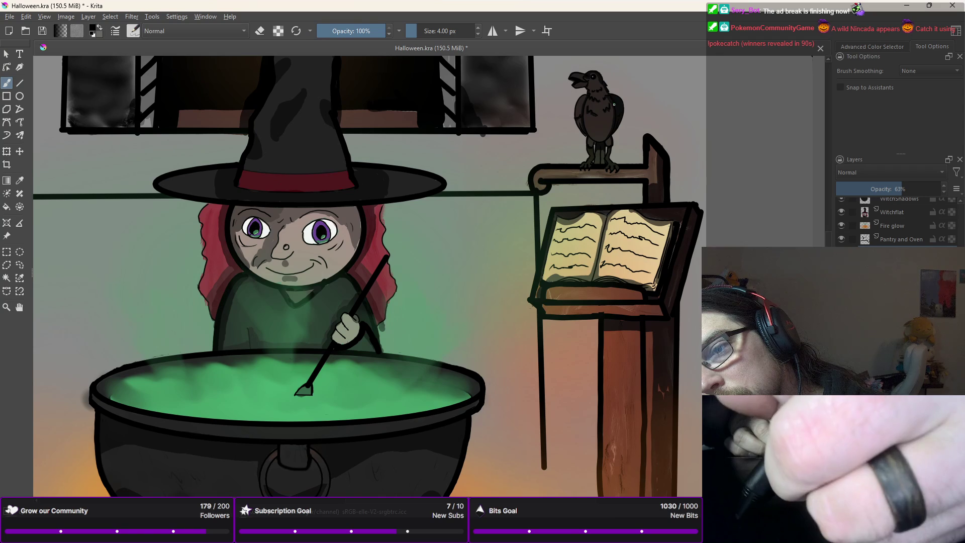
{"action": "key", "text": "minus"}
{"action": "key", "text": "minus"}
{"action": "key", "text": "minus"}
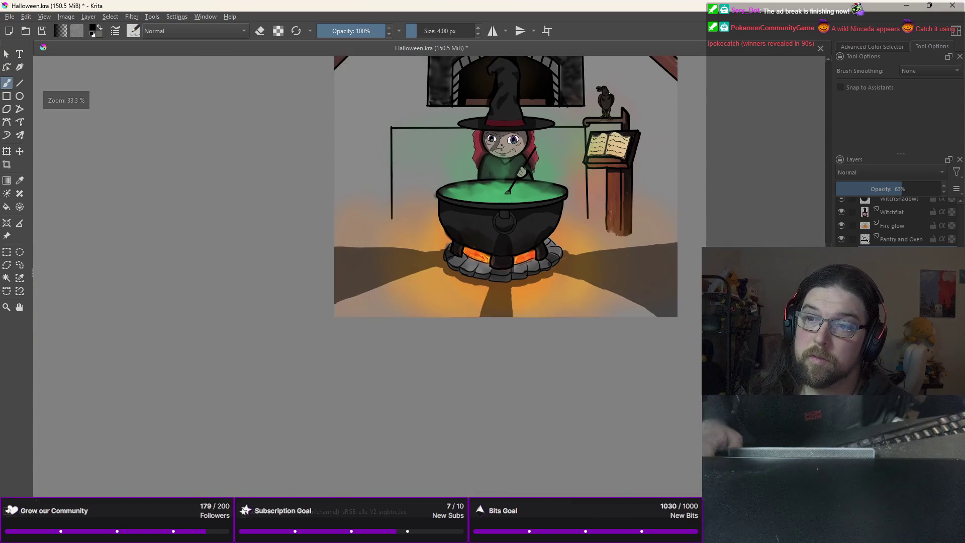
{"action": "key", "text": "minus"}
{"action": "key", "text": "minus"}
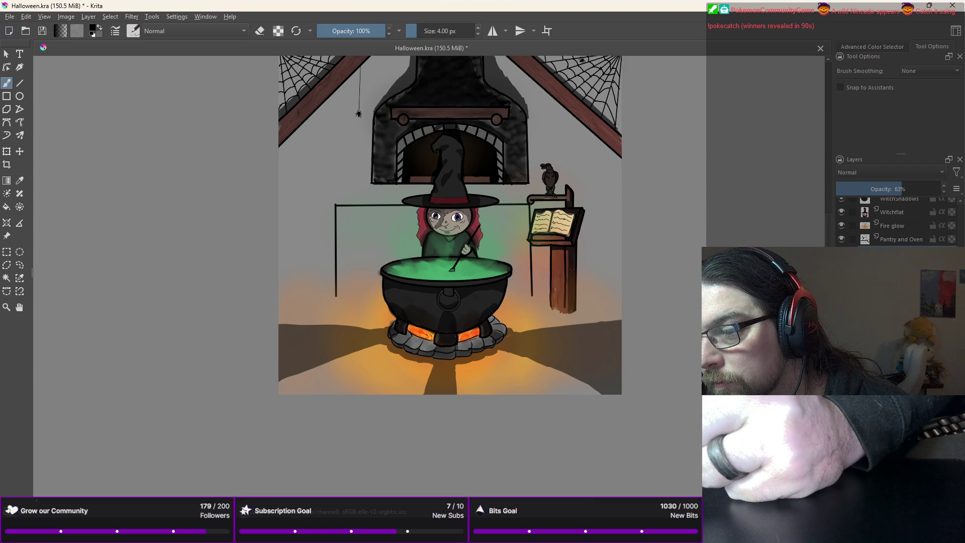
{"action": "key", "text": "Page_Up"}
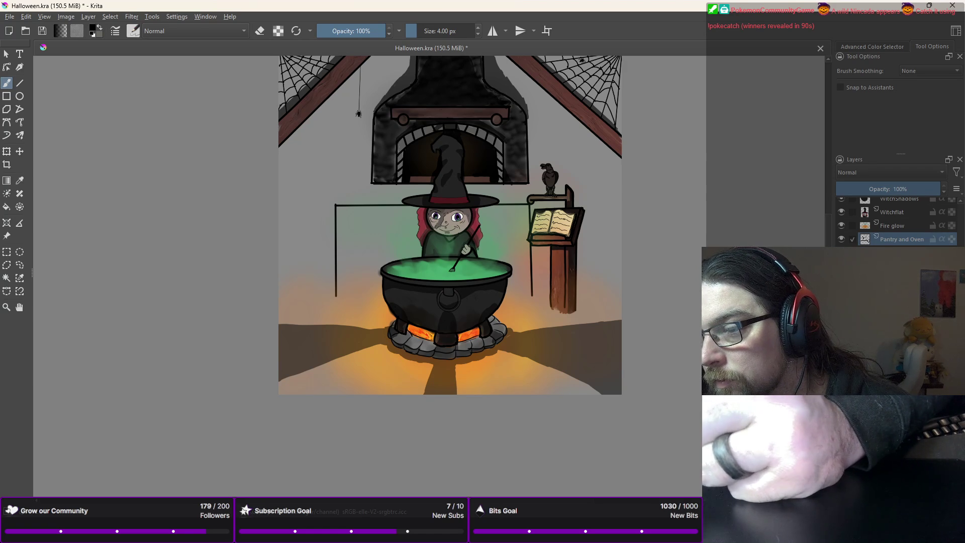
{"action": "scroll", "coordinate": [962, 215], "scroll_direction": "up", "scroll_amount": 3}
{"action": "scroll", "coordinate": [962, 214], "scroll_direction": "up", "scroll_amount": 2}
{"action": "scroll", "coordinate": [961, 215], "scroll_direction": "up", "scroll_amount": 2}
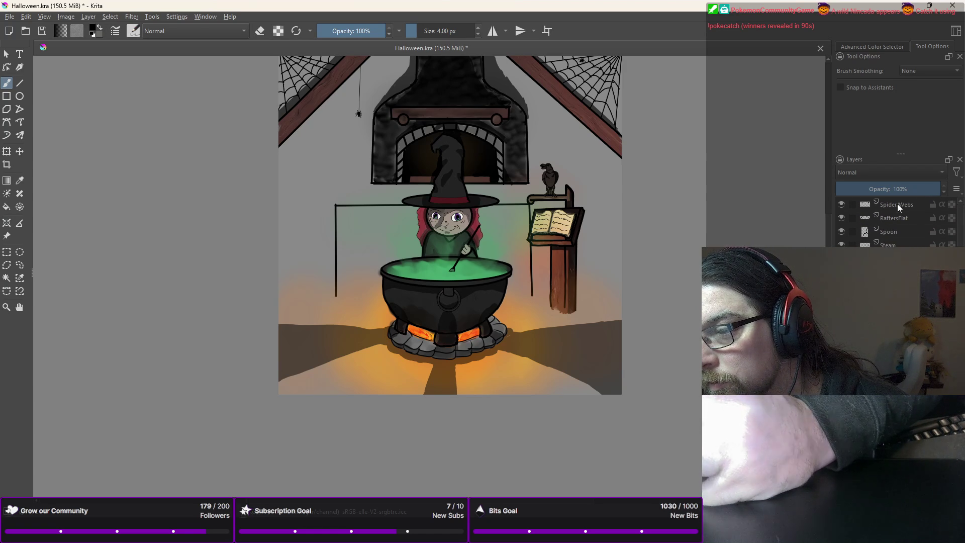
{"action": "left_click", "coordinate": [905, 219]}
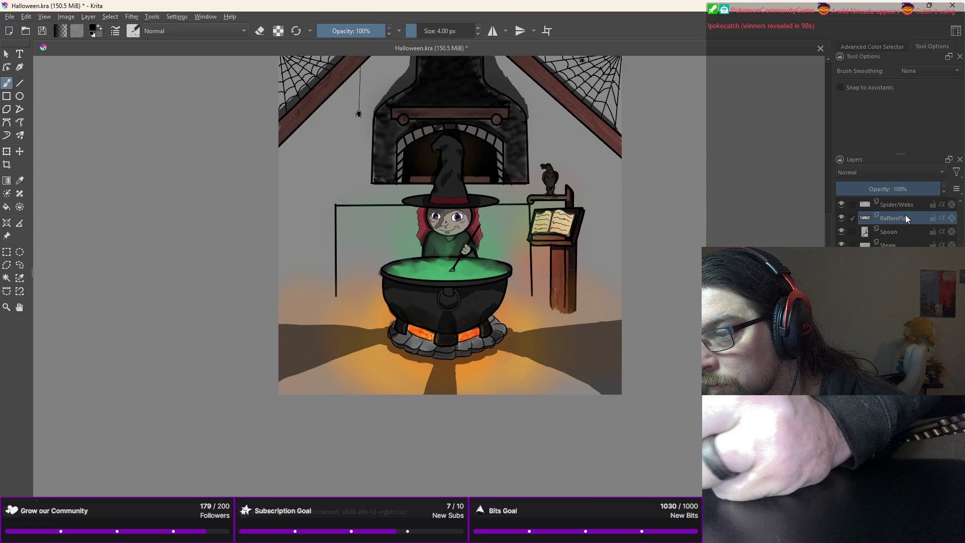
{"action": "left_click", "coordinate": [902, 207]}
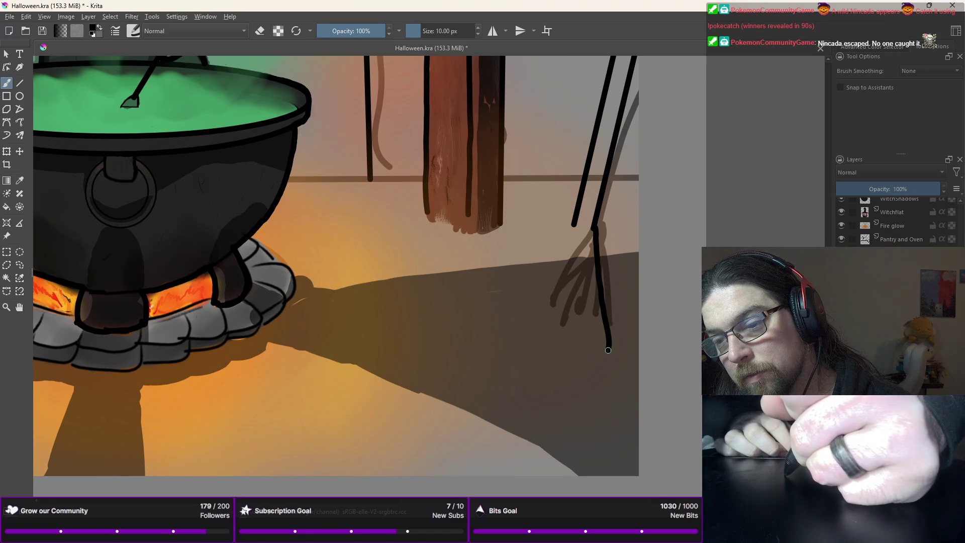
Step: Outline the broom head's left edge and curved bottom, redoing the bottom curve once
{"action": "left_click_drag", "start_coordinate": [575, 225], "coordinate": [503, 335]}
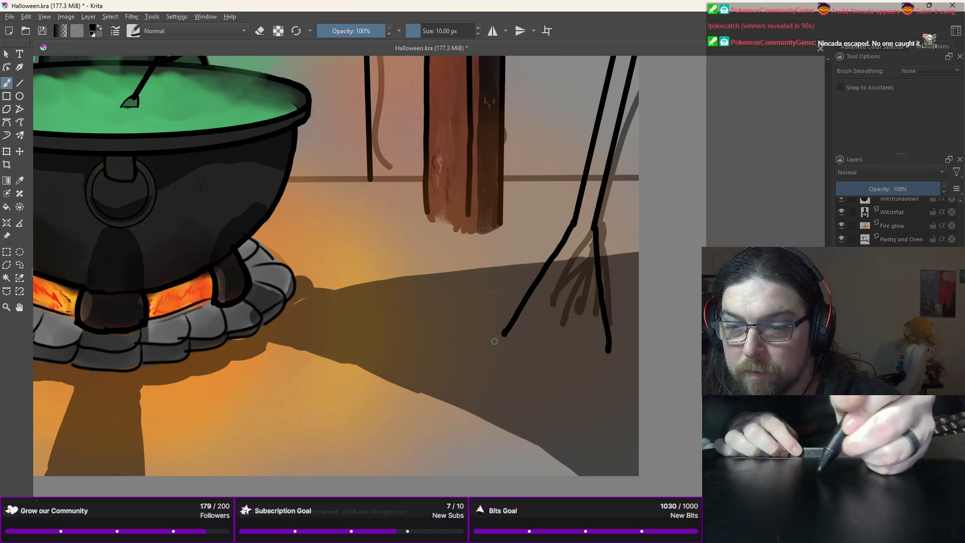
{"action": "mouse_move", "coordinate": [519, 361]}
{"action": "left_mouse_down"}
{"action": "mouse_move", "coordinate": [568, 390]}
{"action": "mouse_move", "coordinate": [610, 385]}
{"action": "left_mouse_up"}
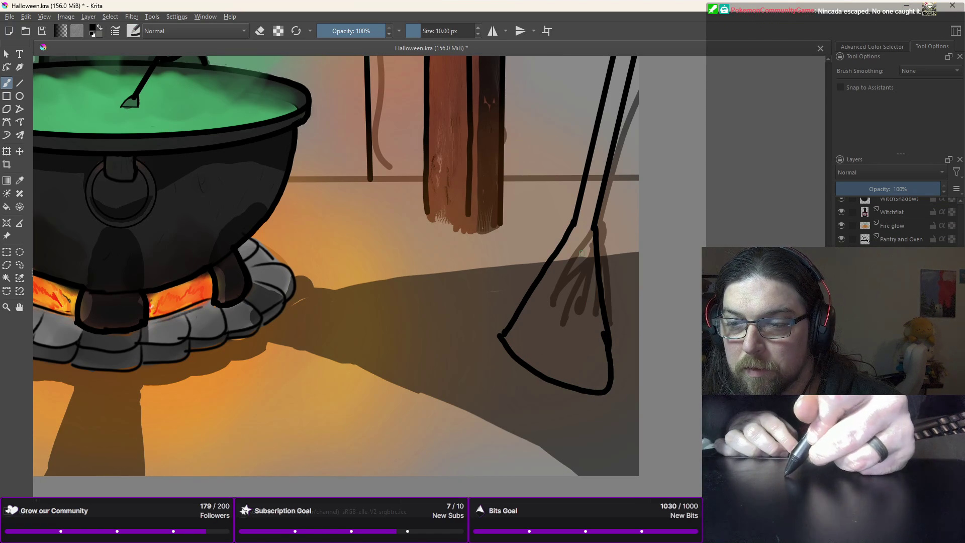
{"action": "key", "text": "ctrl+z"}
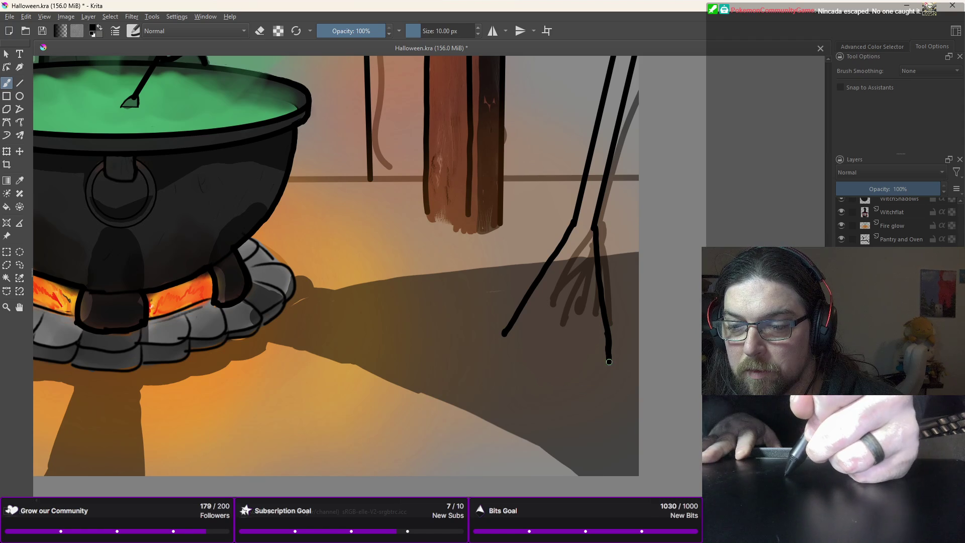
{"action": "mouse_move", "coordinate": [595, 372]}
{"action": "left_mouse_down"}
{"action": "mouse_move", "coordinate": [523, 355]}
{"action": "mouse_move", "coordinate": [504, 333]}
{"action": "left_mouse_up"}
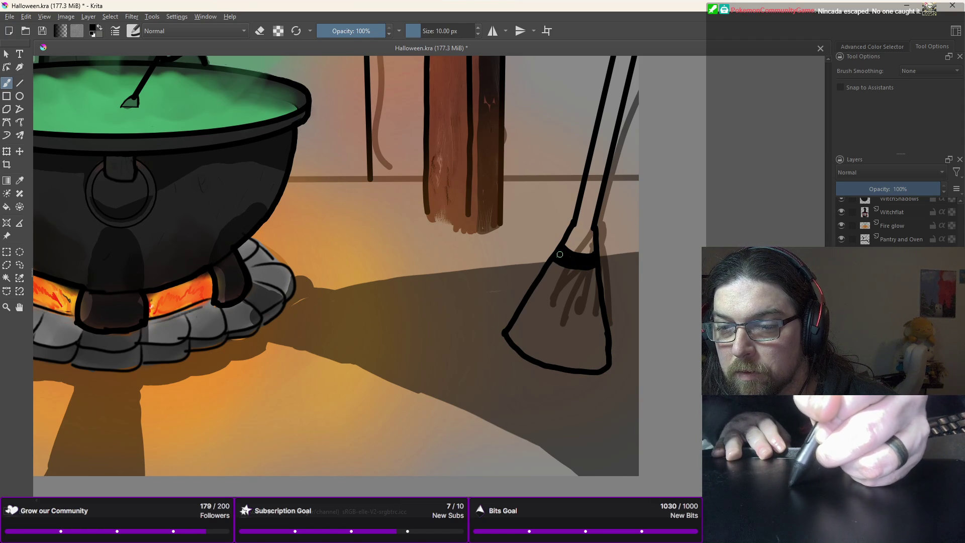
Step: Draw thin bristle lines inside the broom head with a 4 px brush
{"action": "right_click", "coordinate": [551, 267]}
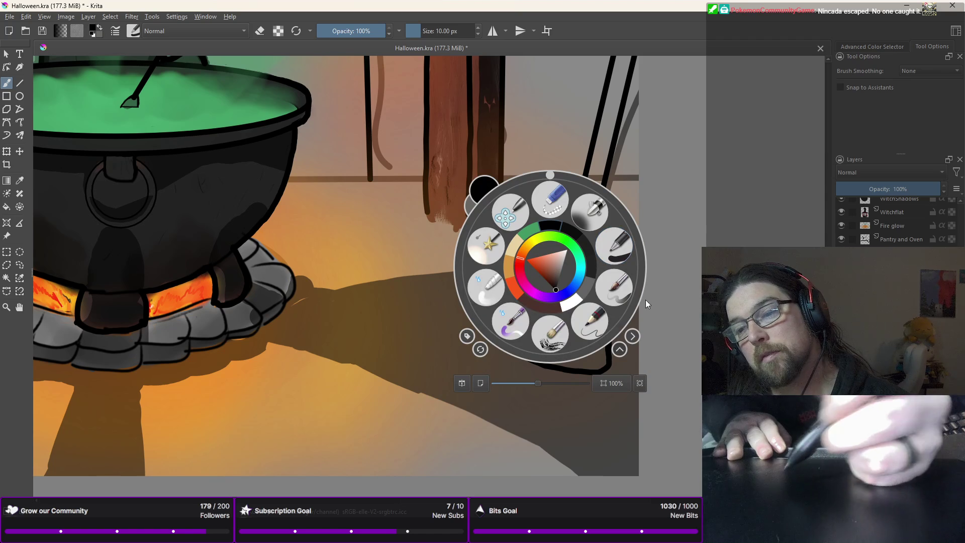
{"action": "left_click", "coordinate": [615, 287]}
{"action": "left_click_drag", "start_coordinate": [589, 236], "coordinate": [603, 363]}
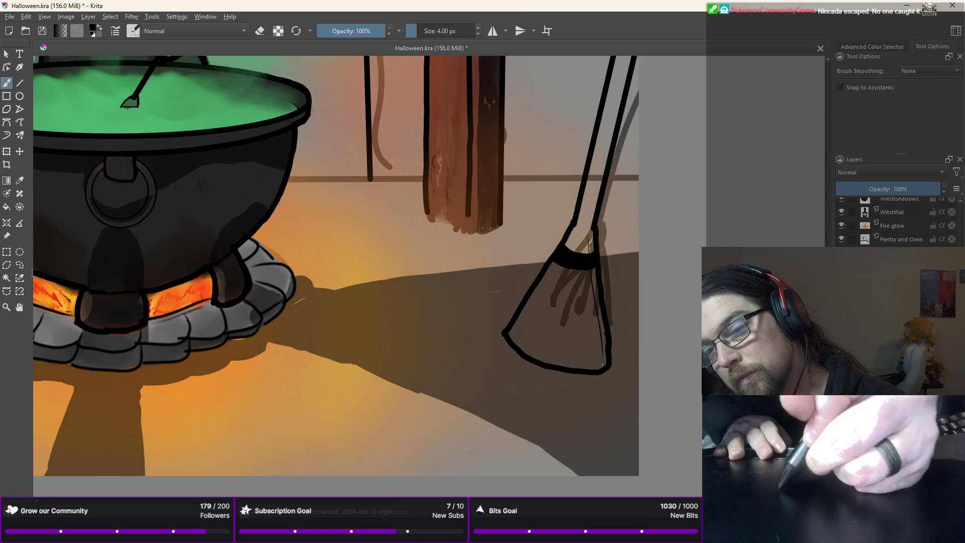
{"action": "mouse_move", "coordinate": [584, 297]}
{"action": "left_mouse_down"}
{"action": "mouse_move", "coordinate": [577, 360]}
{"action": "mouse_move", "coordinate": [591, 356]}
{"action": "left_mouse_up"}
{"action": "left_click_drag", "start_coordinate": [583, 241], "coordinate": [553, 351]}
{"action": "left_click_drag", "start_coordinate": [578, 252], "coordinate": [563, 354]}
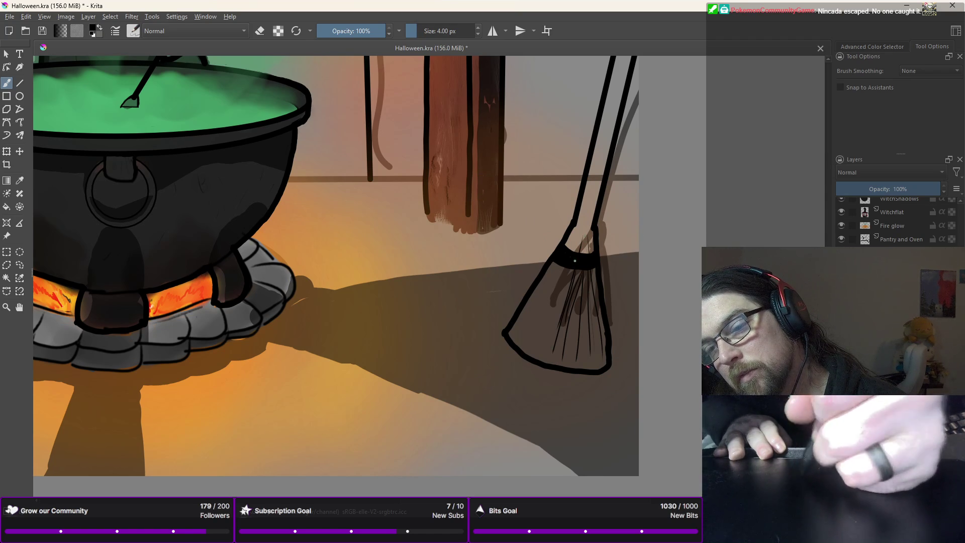
{"action": "left_click_drag", "start_coordinate": [569, 269], "coordinate": [530, 346]}
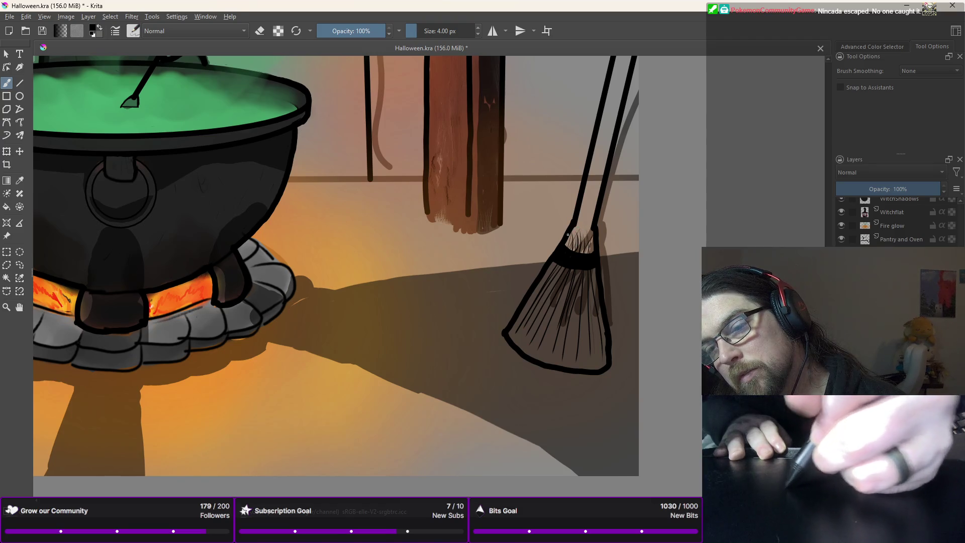
{"action": "key", "text": "minus"}
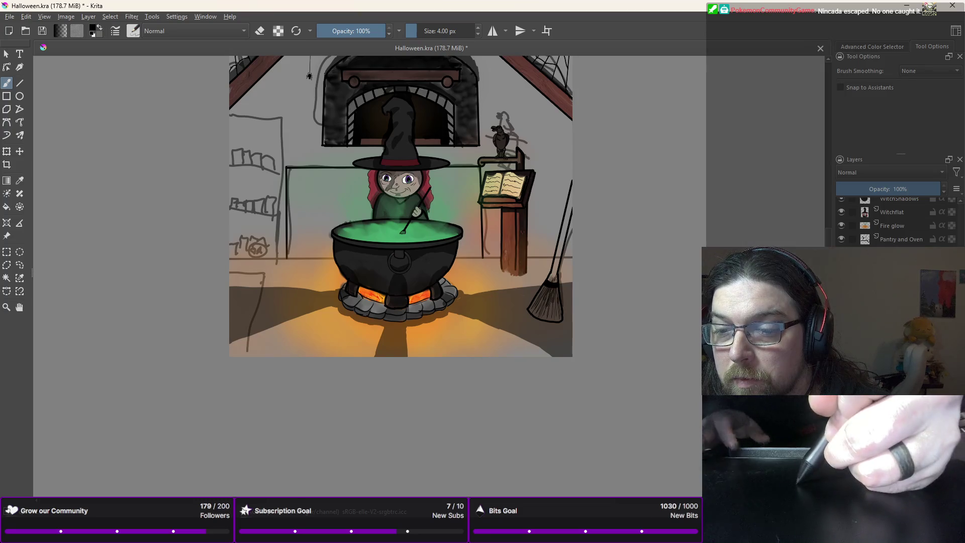
Step: Erase the stray line beneath the broom head's top arc in a zoomed-in view
{"action": "scroll", "coordinate": [549, 275], "scroll_direction": "up", "scroll_amount": 1}
{"action": "scroll", "coordinate": [550, 273], "scroll_direction": "up", "scroll_amount": 3}
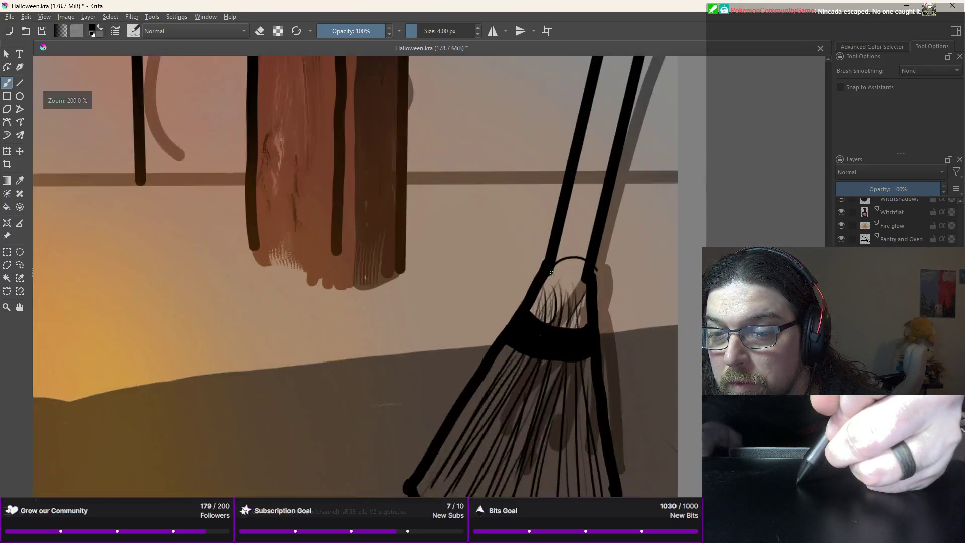
{"action": "scroll", "coordinate": [550, 274], "scroll_direction": "up", "scroll_amount": 1}
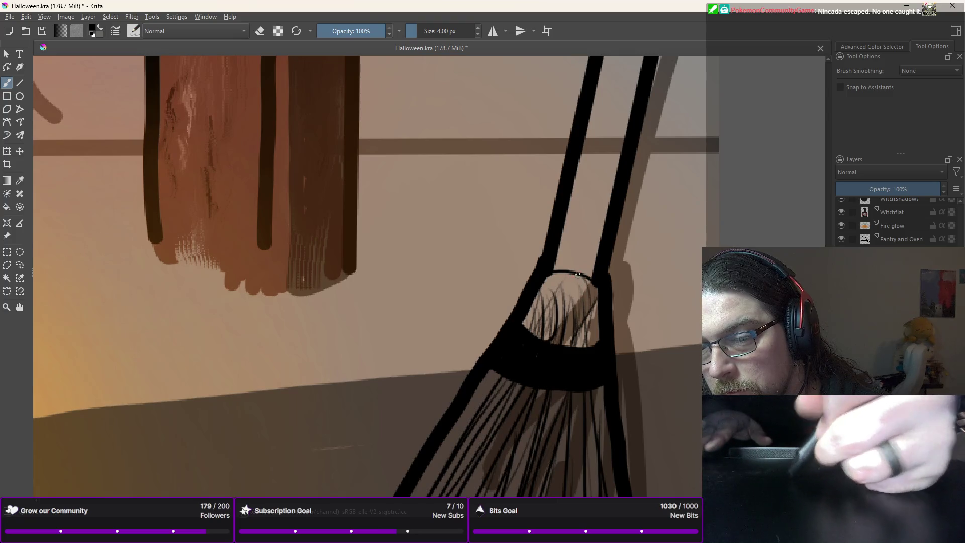
{"action": "left_click_drag", "start_coordinate": [580, 276], "coordinate": [567, 274]}
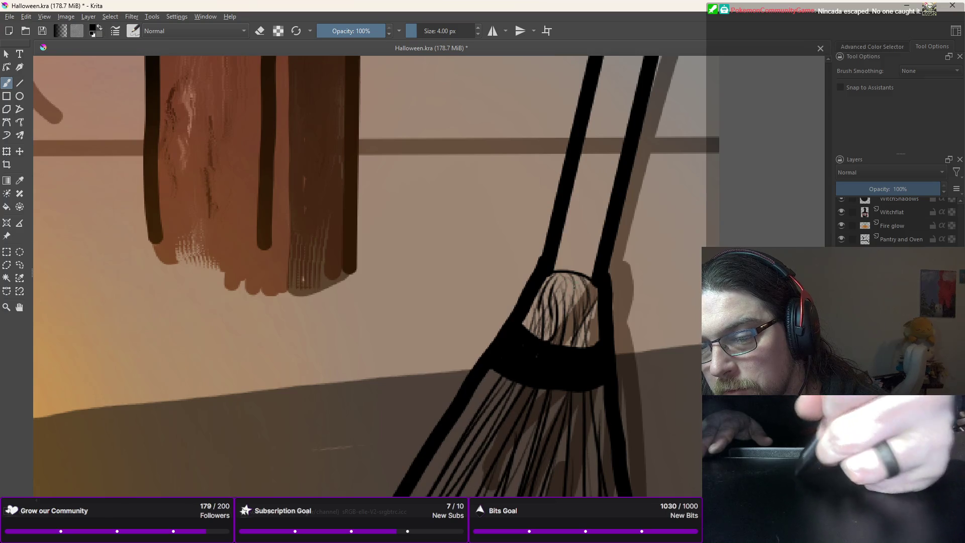
{"action": "scroll", "coordinate": [571, 351], "scroll_direction": "down", "scroll_amount": 3}
{"action": "scroll", "coordinate": [570, 350], "scroll_direction": "down", "scroll_amount": 2}
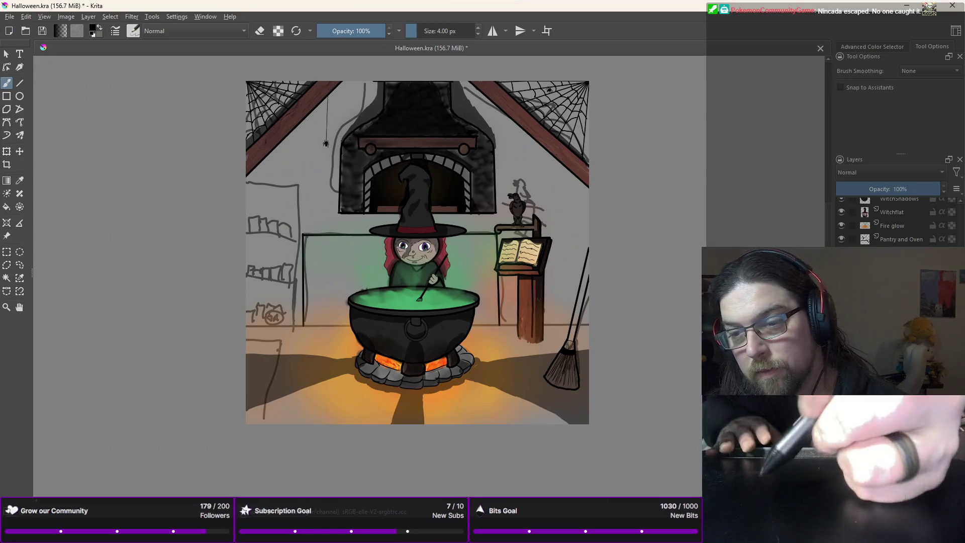
Step: Pick a 10 px brush and make RaftersFlat the active layer
{"action": "right_click", "coordinate": [587, 162]}
{"action": "left_click", "coordinate": [651, 141]}
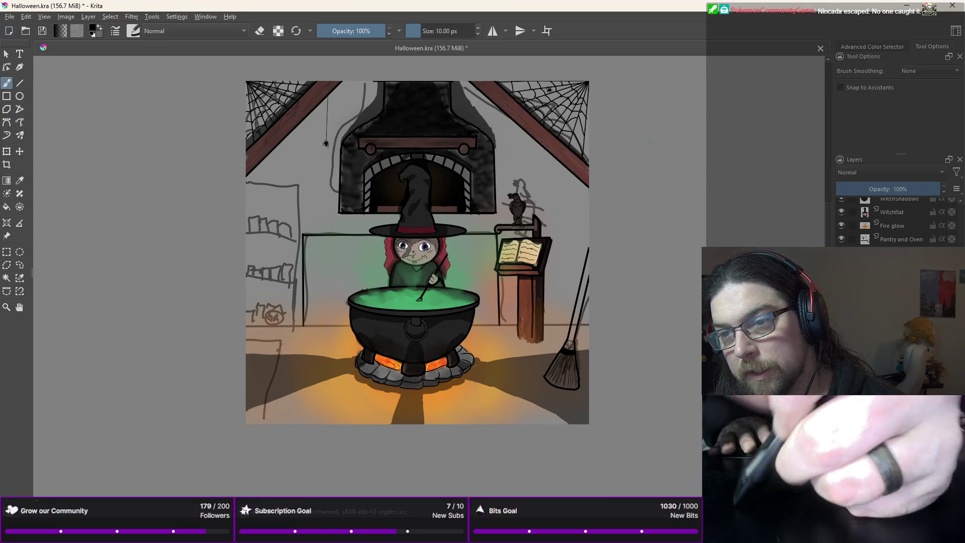
{"action": "right_click", "coordinate": [622, 163]}
{"action": "left_click", "coordinate": [603, 203]}
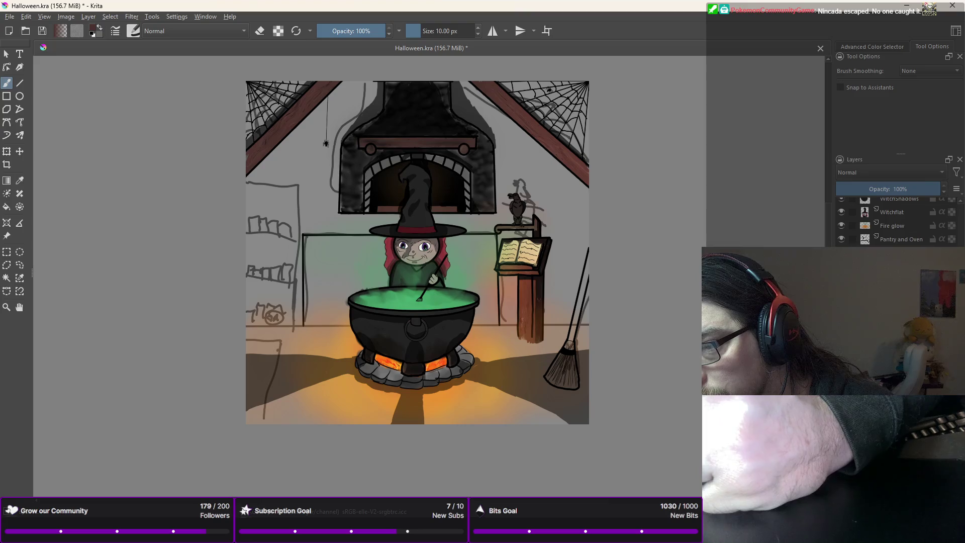
{"action": "right_click", "coordinate": [710, 253]}
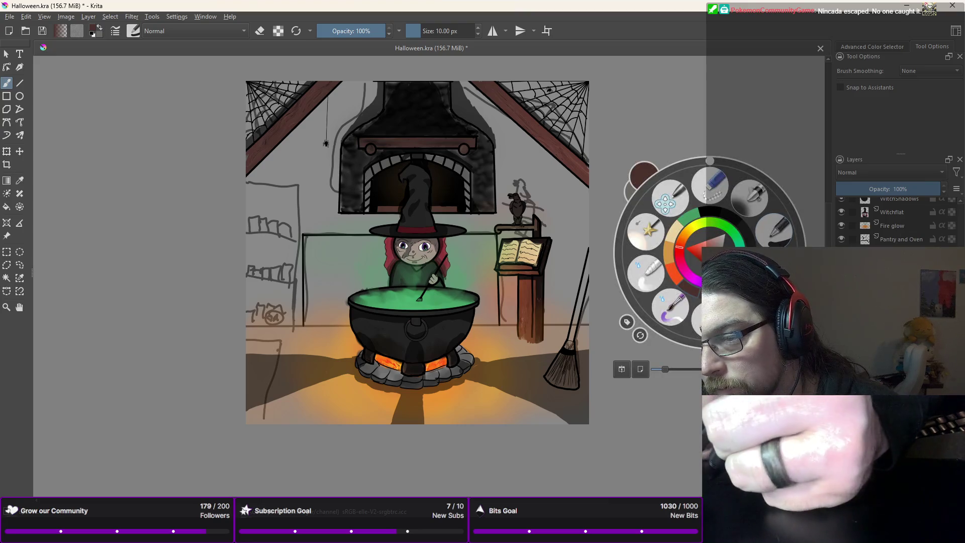
{"action": "scroll", "coordinate": [962, 213], "scroll_direction": "up", "scroll_amount": 5}
{"action": "left_click", "coordinate": [888, 219]}
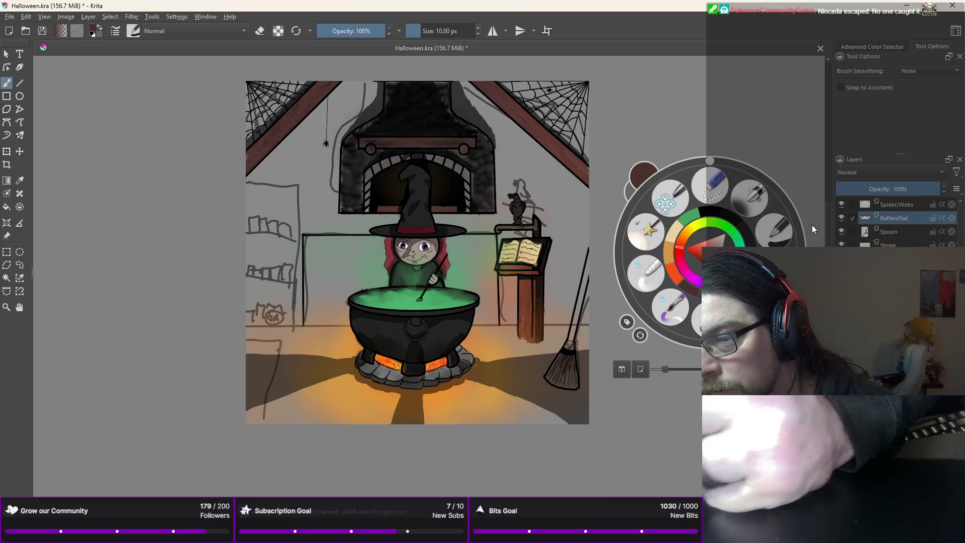
{"action": "key", "text": "Escape"}
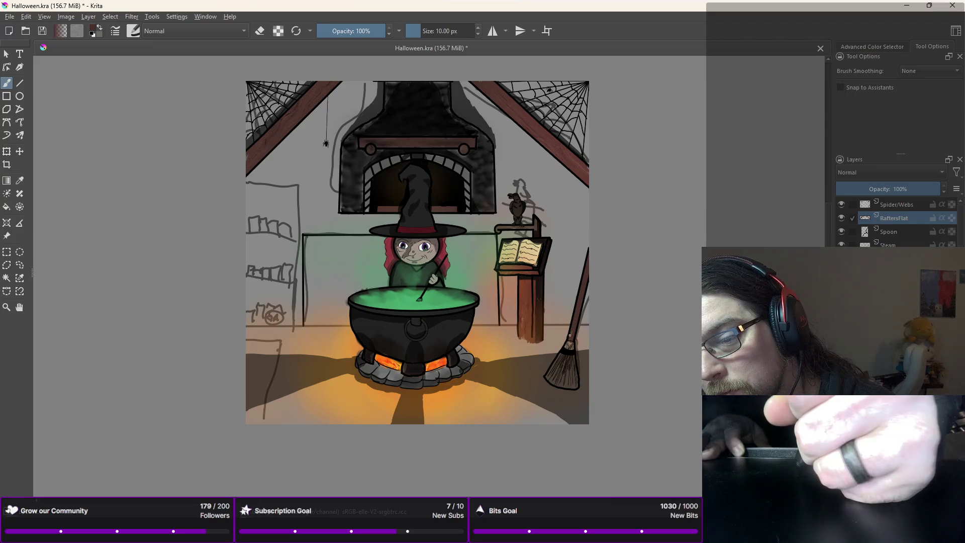
Step: Paint the broom bristles in tan
{"action": "right_click", "coordinate": [573, 277]}
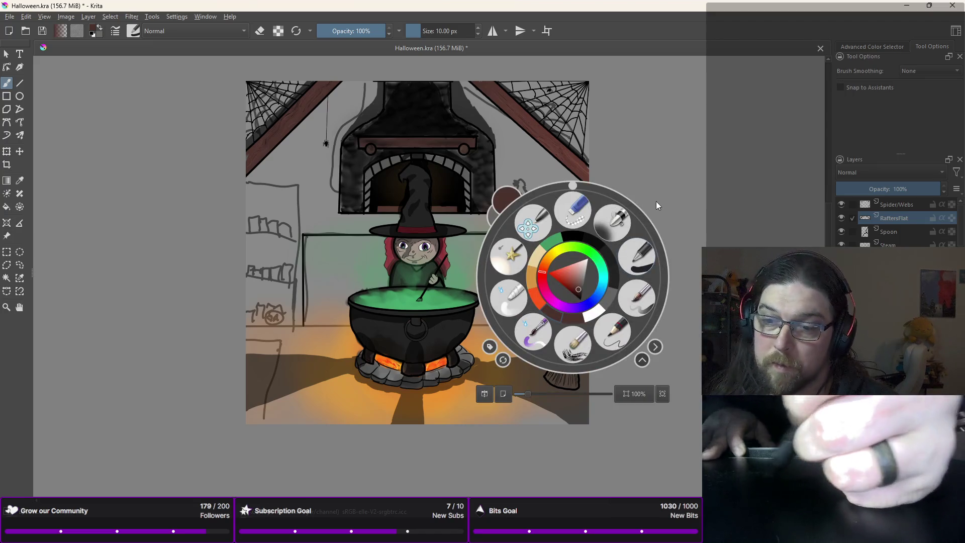
{"action": "left_click", "coordinate": [532, 273]}
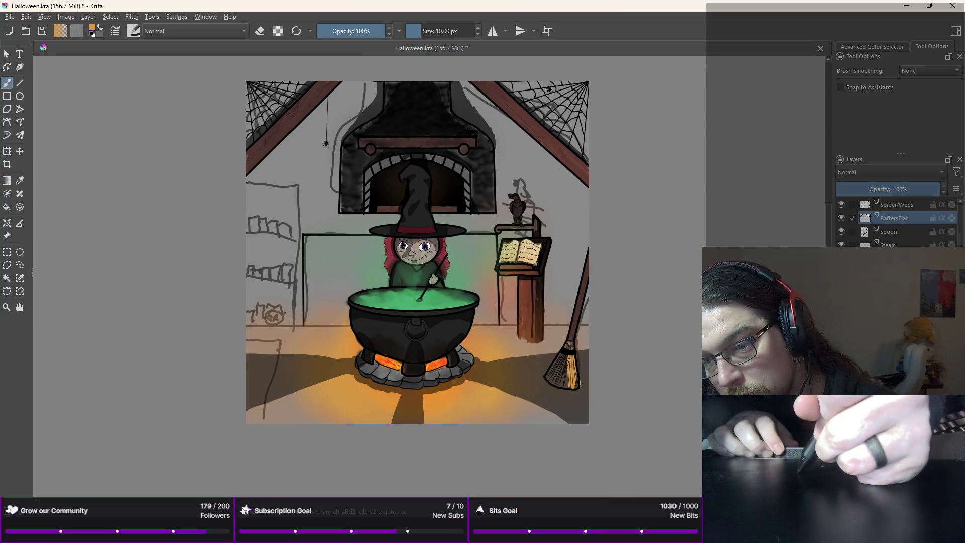
{"action": "left_click_drag", "start_coordinate": [576, 387], "coordinate": [574, 354]}
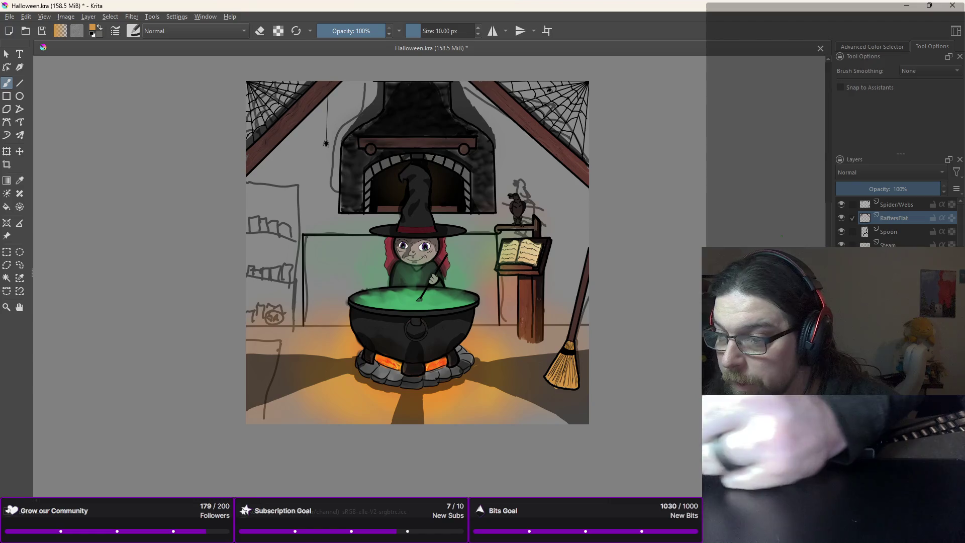
Step: Stroke dark black shading onto the broom's tan bristles with a roughly 40 px brush
{"action": "right_click", "coordinate": [675, 259]}
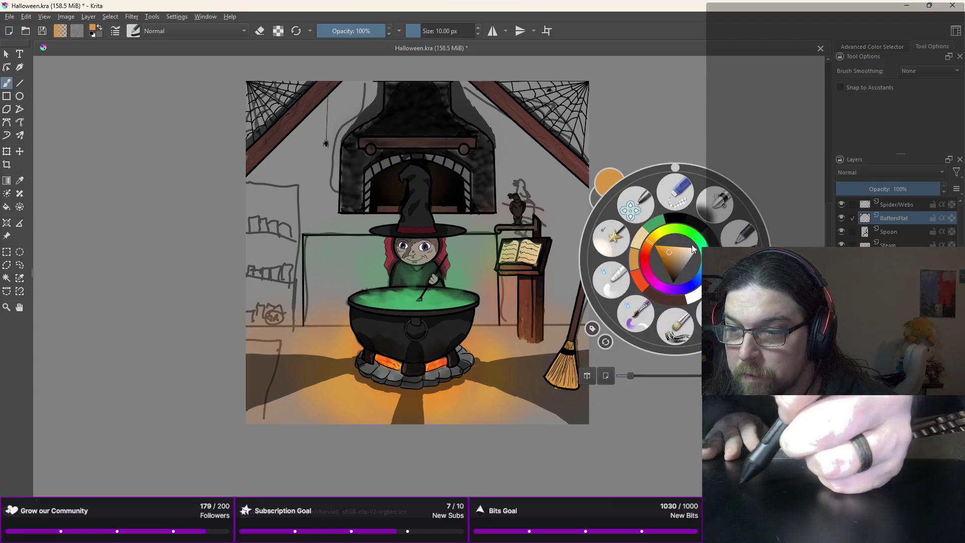
{"action": "left_click", "coordinate": [611, 278]}
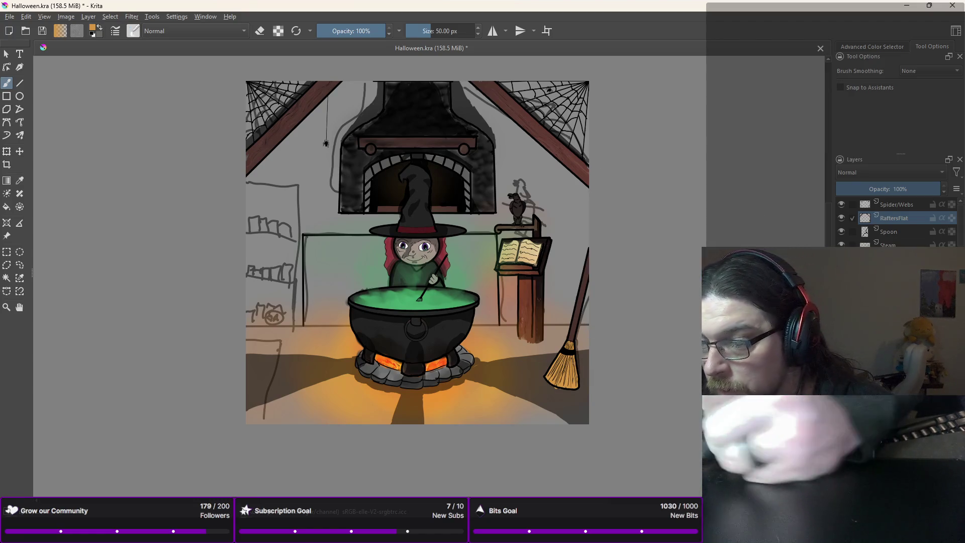
{"action": "key", "text": "bracketleft"}
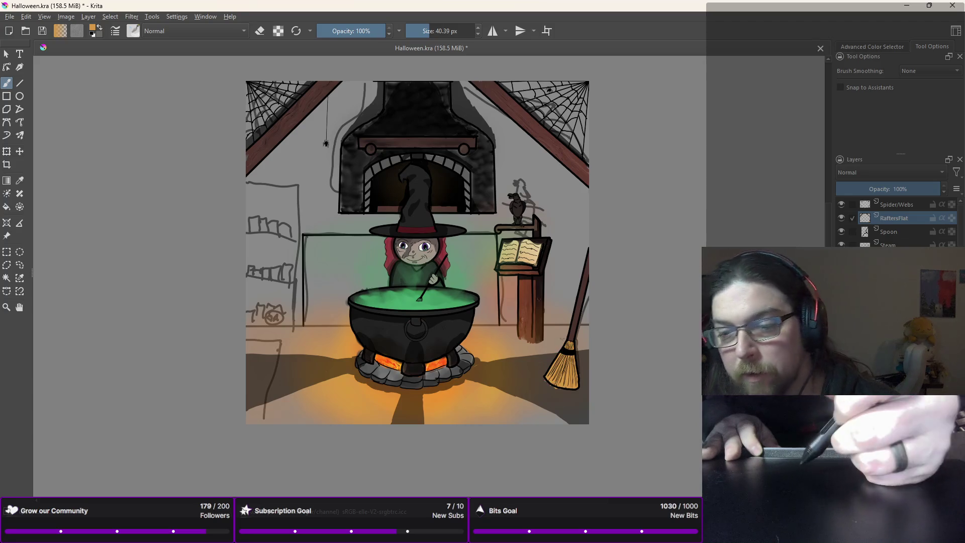
{"action": "right_click", "coordinate": [556, 320]}
{"action": "left_click", "coordinate": [558, 277]}
{"action": "right_click", "coordinate": [593, 303]}
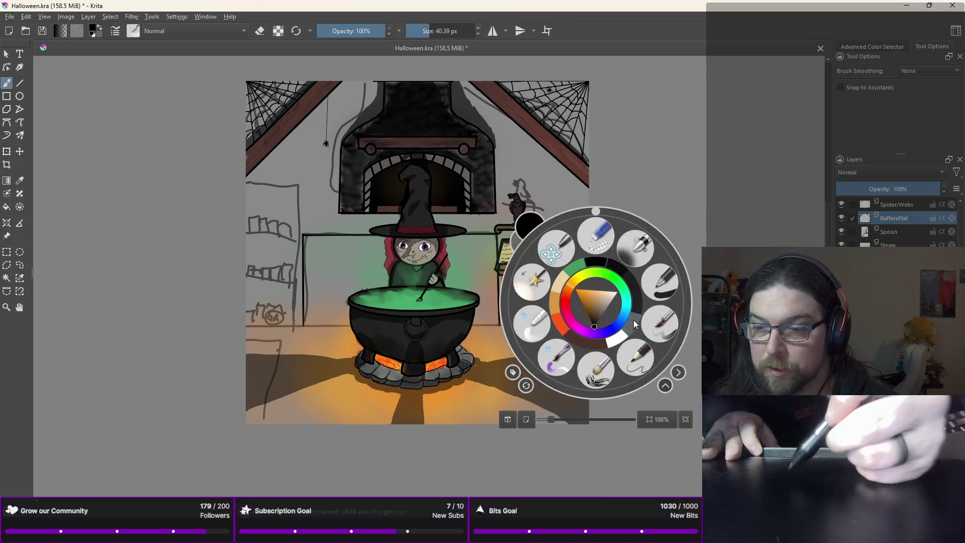
{"action": "left_click", "coordinate": [564, 350]}
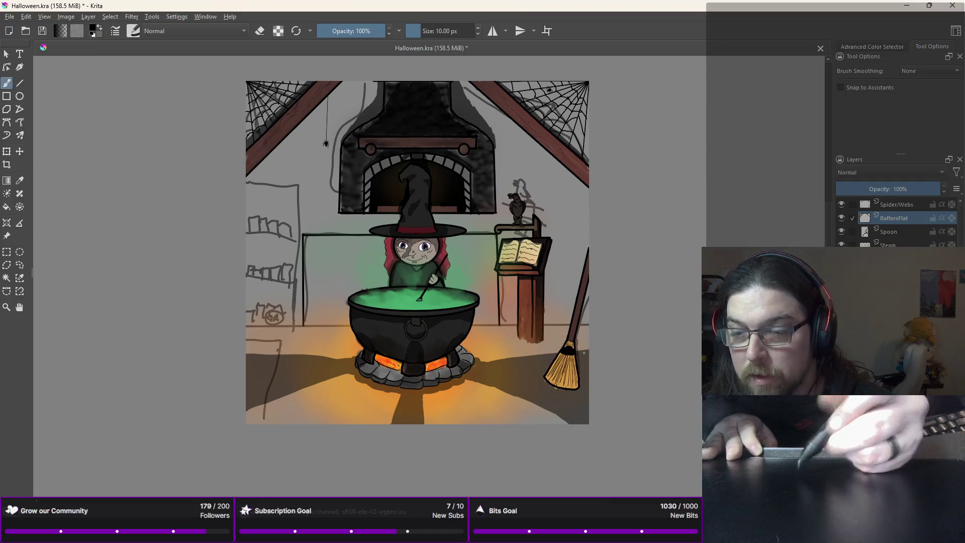
{"action": "right_click", "coordinate": [557, 293]}
{"action": "left_click", "coordinate": [494, 312]}
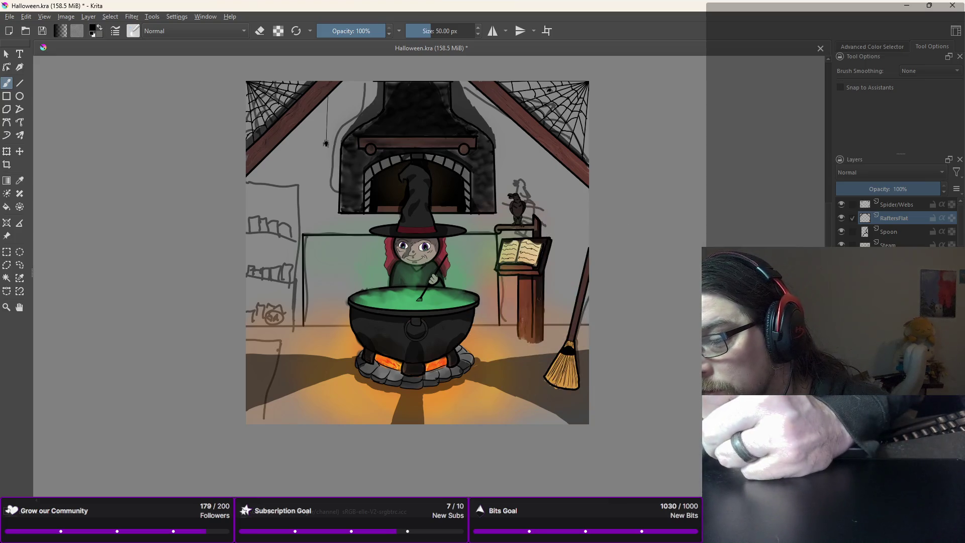
{"action": "left_click_drag", "start_coordinate": [593, 357], "coordinate": [579, 357]}
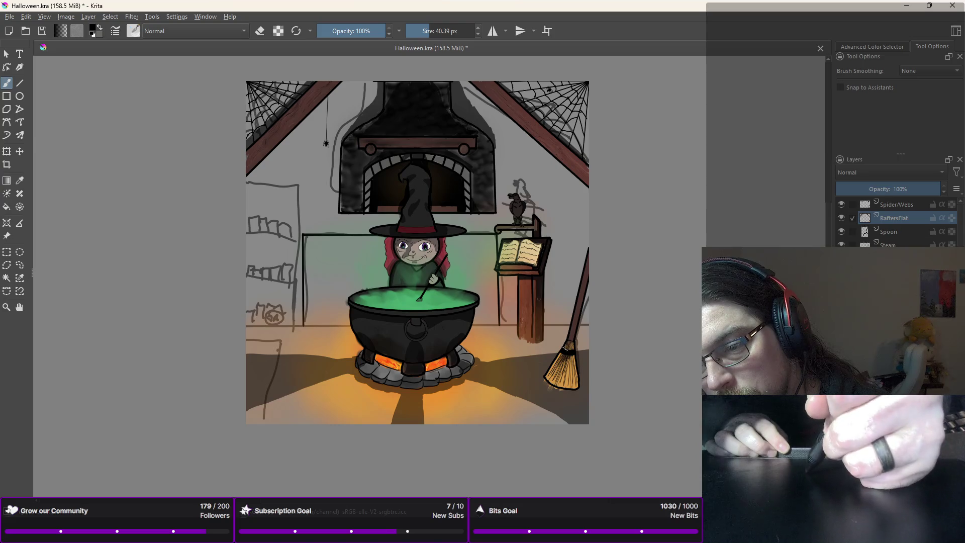
{"action": "left_click_drag", "start_coordinate": [567, 362], "coordinate": [570, 378]}
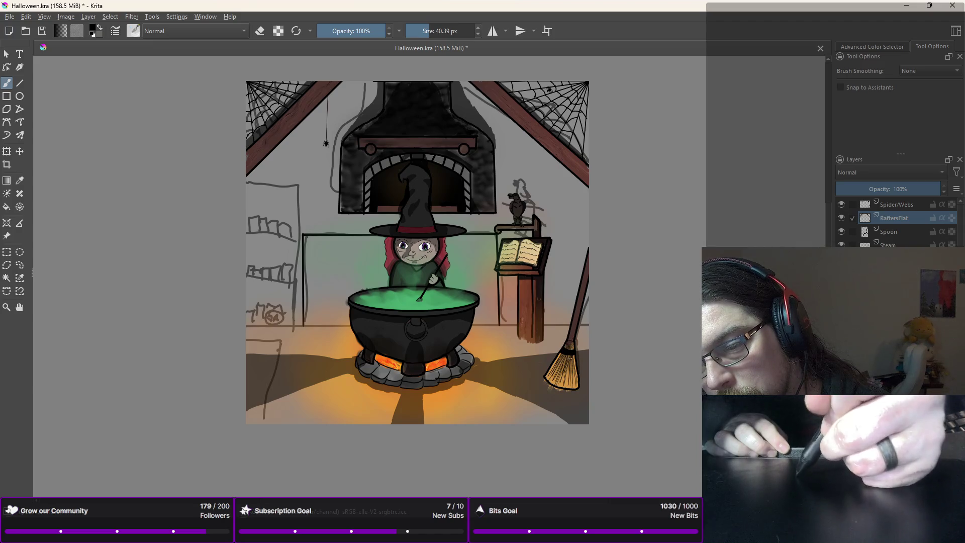
{"action": "left_click_drag", "start_coordinate": [572, 363], "coordinate": [562, 390]}
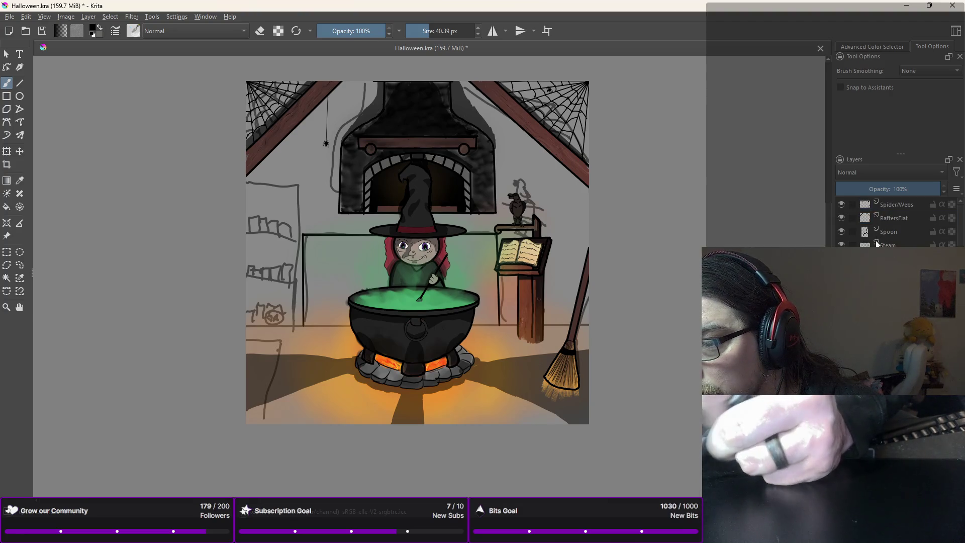
Step: On the Spider/Webs layer, erase the broom's lower-right outline and middle bristle lines
{"action": "left_click", "coordinate": [897, 204]}
{"action": "right_click", "coordinate": [656, 279]}
{"action": "left_click", "coordinate": [657, 210]}
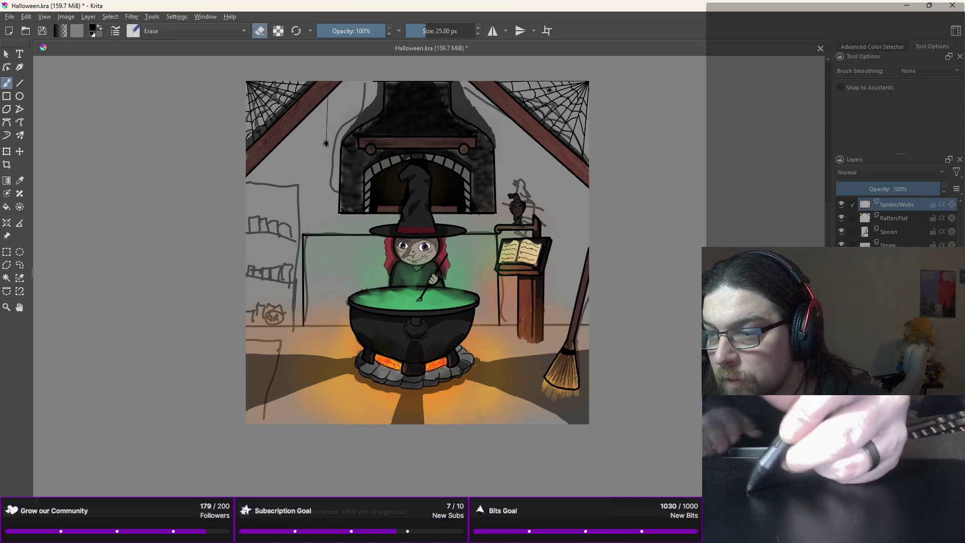
{"action": "scroll", "coordinate": [580, 178], "scroll_direction": "up", "scroll_amount": 3}
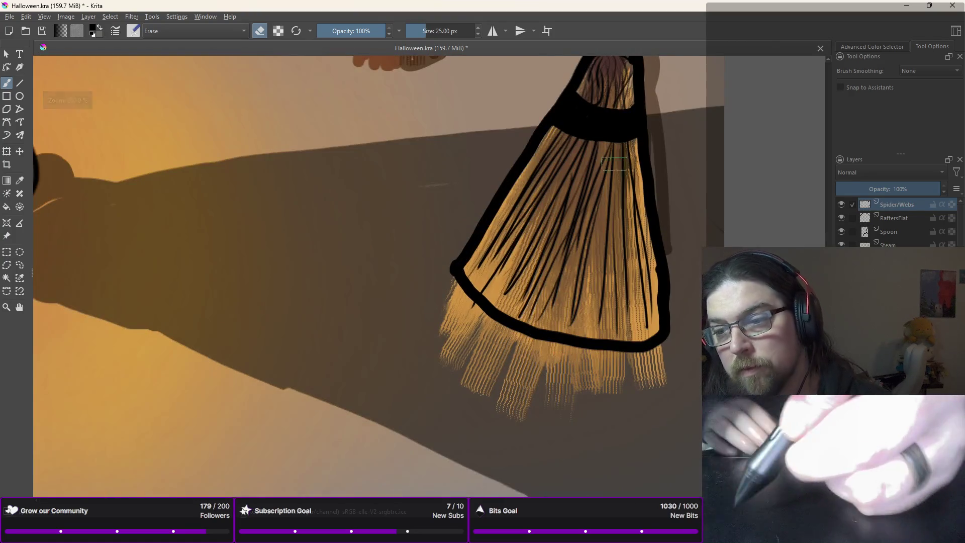
{"action": "mouse_move", "coordinate": [640, 348]}
{"action": "left_mouse_down"}
{"action": "mouse_move", "coordinate": [650, 342]}
{"action": "mouse_move", "coordinate": [576, 344]}
{"action": "mouse_move", "coordinate": [528, 330]}
{"action": "mouse_move", "coordinate": [465, 287]}
{"action": "mouse_move", "coordinate": [458, 300]}
{"action": "left_mouse_up"}
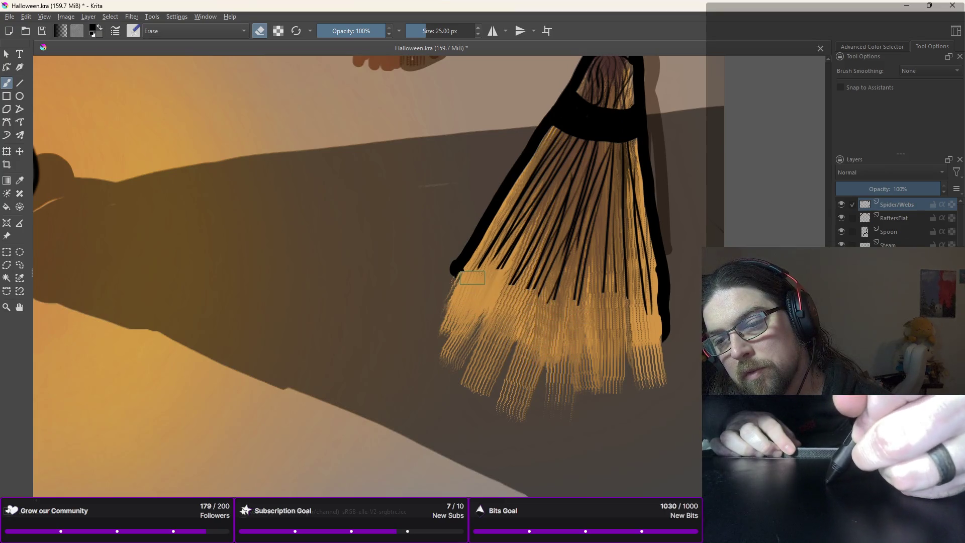
{"action": "left_click_drag", "start_coordinate": [585, 232], "coordinate": [583, 272]}
{"action": "mouse_move", "coordinate": [575, 304]}
{"action": "left_mouse_down"}
{"action": "mouse_move", "coordinate": [587, 252]}
{"action": "mouse_move", "coordinate": [543, 237]}
{"action": "left_mouse_up"}
Step: Erase the broom's upper-left bristle lines and its black right-side outline
{"action": "left_click_drag", "start_coordinate": [558, 282], "coordinate": [523, 216]}
{"action": "mouse_move", "coordinate": [528, 271]}
{"action": "left_mouse_down"}
{"action": "mouse_move", "coordinate": [508, 226]}
{"action": "mouse_move", "coordinate": [501, 258]}
{"action": "left_mouse_up"}
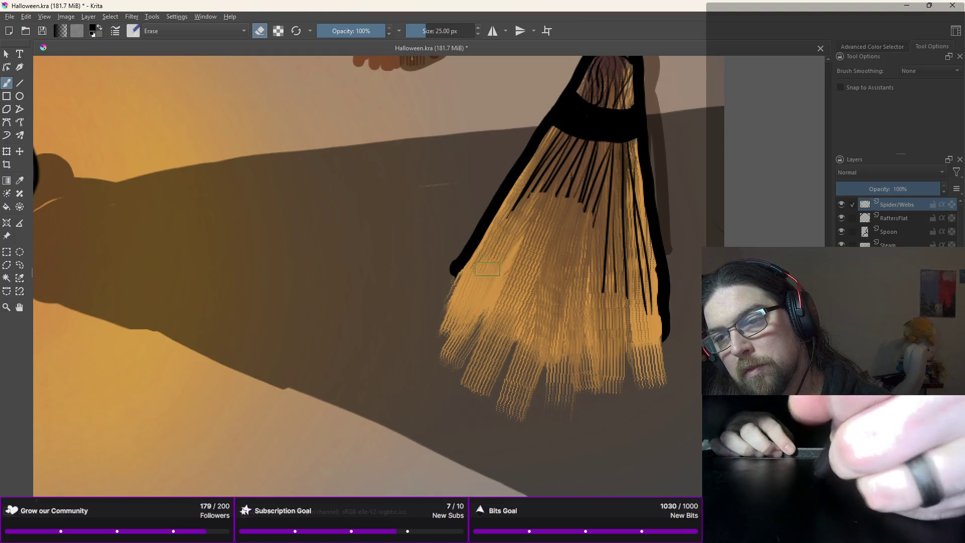
{"action": "mouse_move", "coordinate": [563, 163]}
{"action": "left_mouse_down"}
{"action": "mouse_move", "coordinate": [540, 179]}
{"action": "mouse_move", "coordinate": [548, 173]}
{"action": "mouse_move", "coordinate": [537, 131]}
{"action": "mouse_move", "coordinate": [453, 274]}
{"action": "left_mouse_up"}
{"action": "left_click_drag", "start_coordinate": [654, 173], "coordinate": [664, 339]}
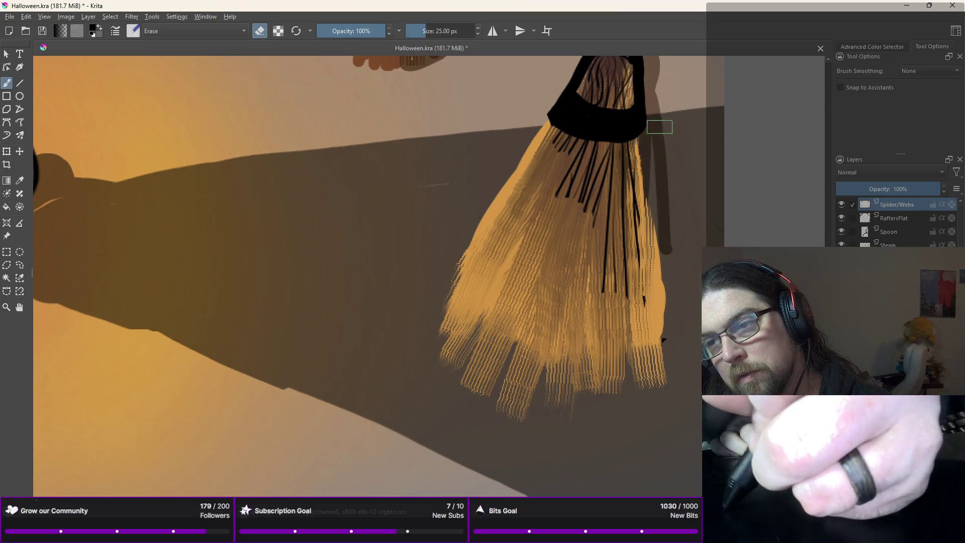
Step: Zoom back out and insert a new paint layer above Spider/Webs, ready to rename
{"action": "key", "text": "minus"}
{"action": "key", "text": "minus"}
{"action": "key", "text": "minus"}
{"action": "scroll", "coordinate": [629, 182], "scroll_direction": "up", "scroll_amount": 3}
{"action": "key", "text": "minus"}
{"action": "key", "text": "minus"}
{"action": "key", "text": "minus"}
{"action": "key", "text": "plus"}
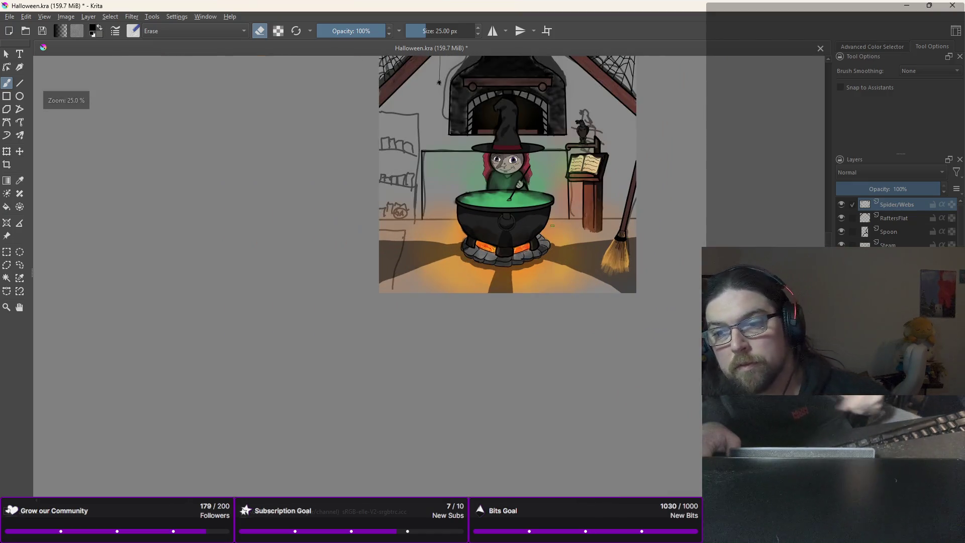
{"action": "key", "text": "plus"}
{"action": "key", "text": "plus"}
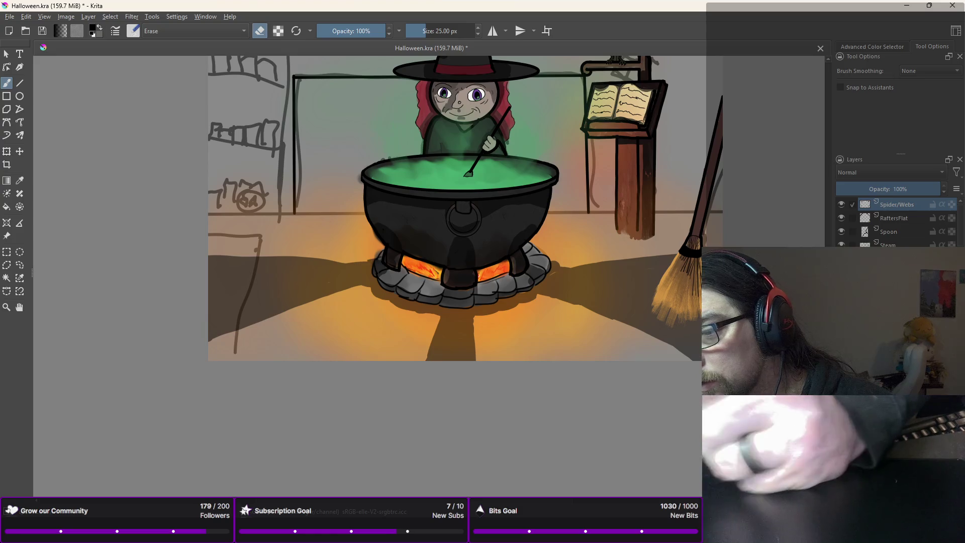
{"action": "key", "text": "Insert"}
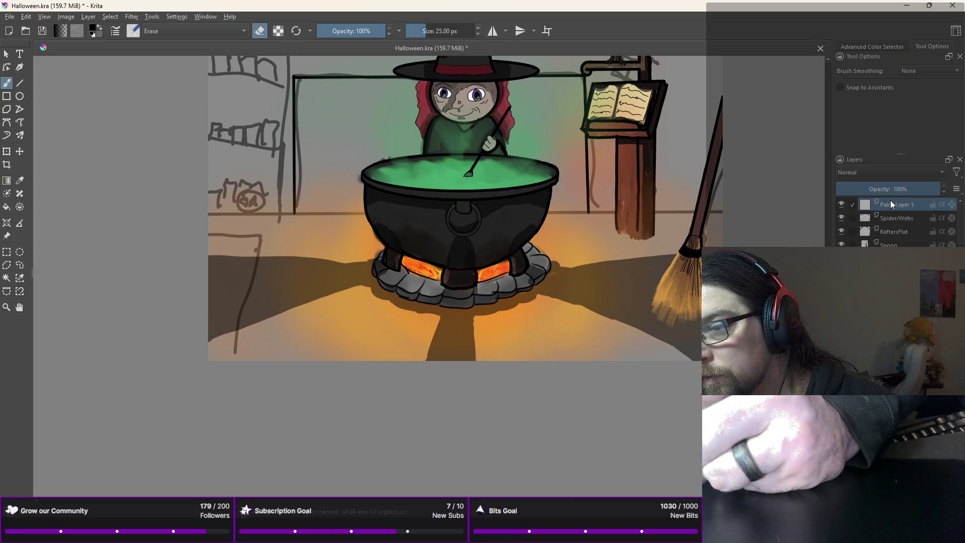
{"action": "double_click", "coordinate": [891, 204]}
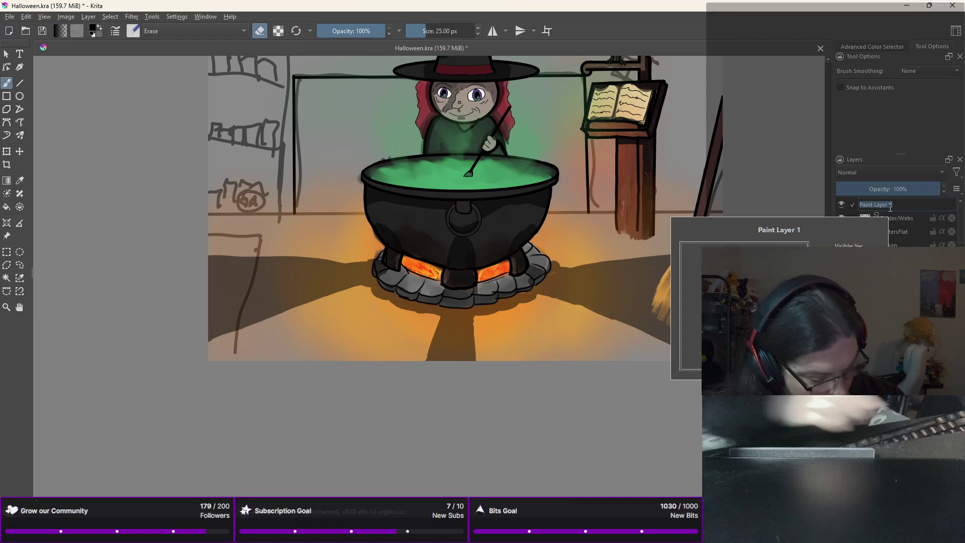
Step: Name the new layer 'Foreground', lower its opacity to 57%, and pick a normal 10 px brush
{"action": "type", "text": "Foregroun"}
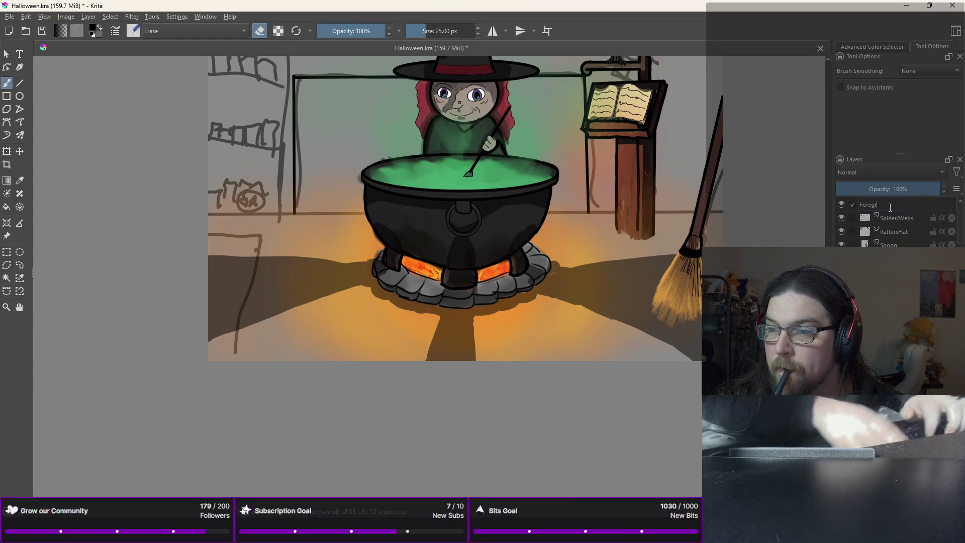
{"action": "type", "text": "dSha..."}
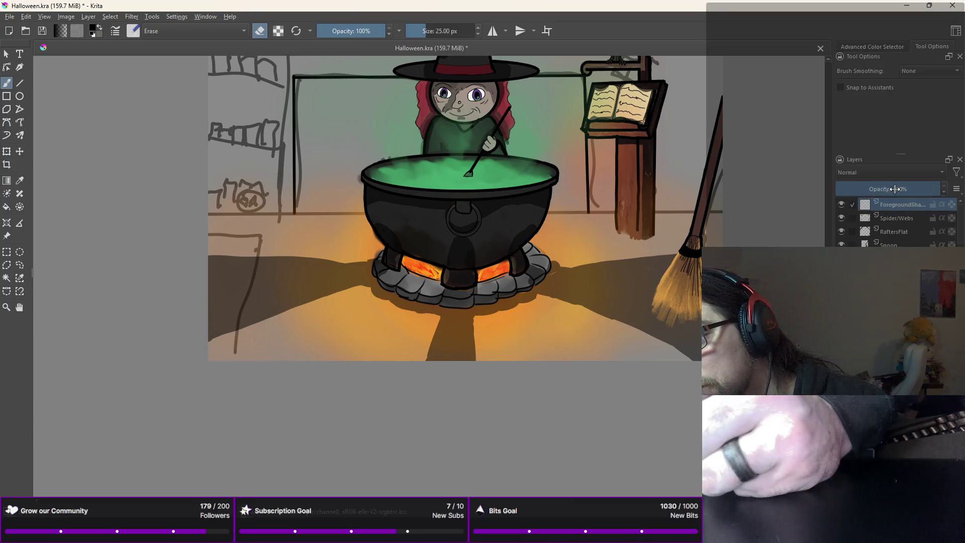
{"action": "left_click", "coordinate": [896, 189]}
{"action": "right_click", "coordinate": [682, 237]}
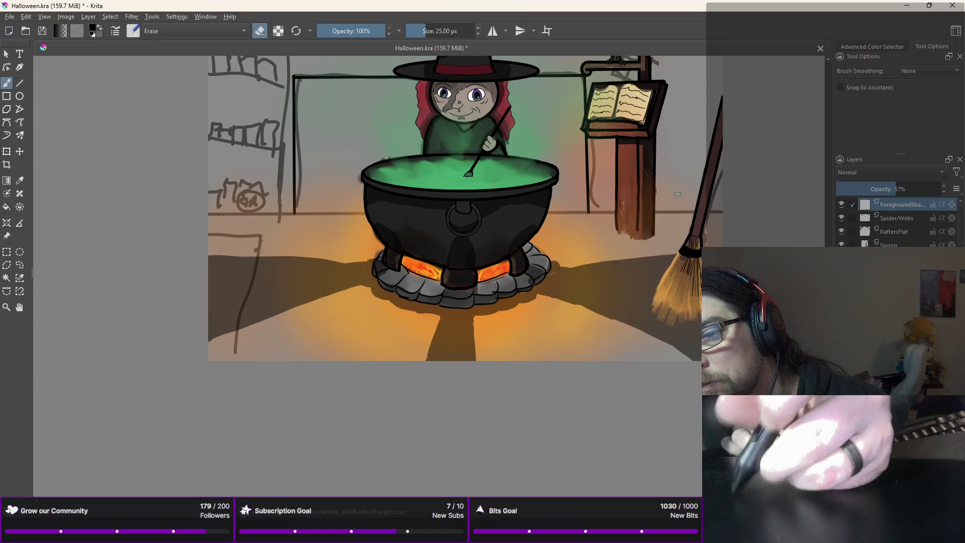
{"action": "right_click", "coordinate": [689, 224]}
{"action": "left_click", "coordinate": [749, 208]}
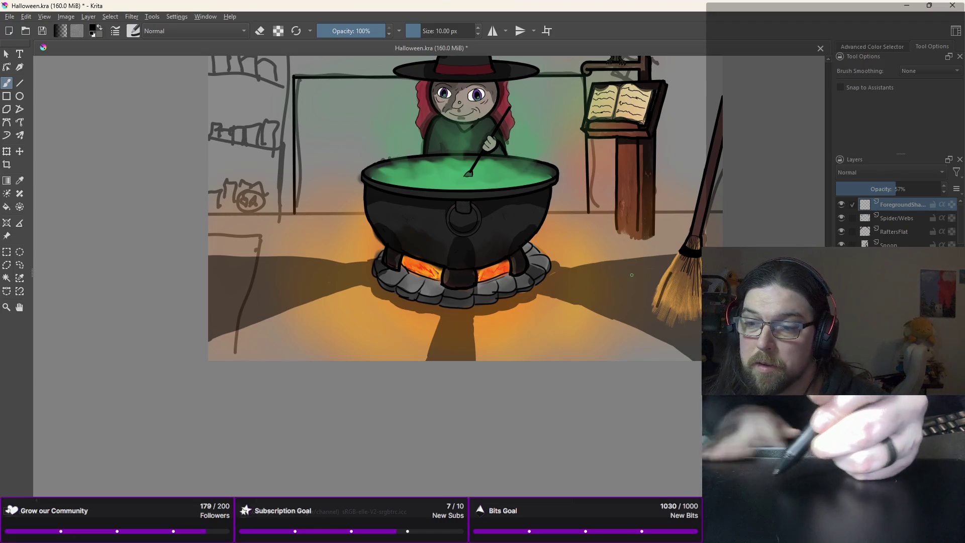
Step: Airbrush dark shadow over the broom bristles with the 600 px preset, undoing stray strokes, then zoom out
{"action": "right_click", "coordinate": [683, 262]}
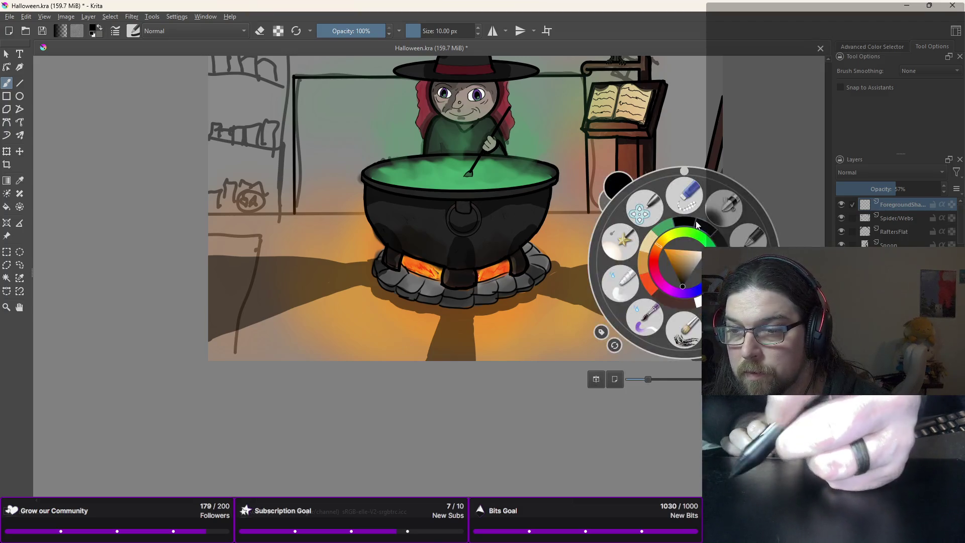
{"action": "left_click", "coordinate": [727, 208]}
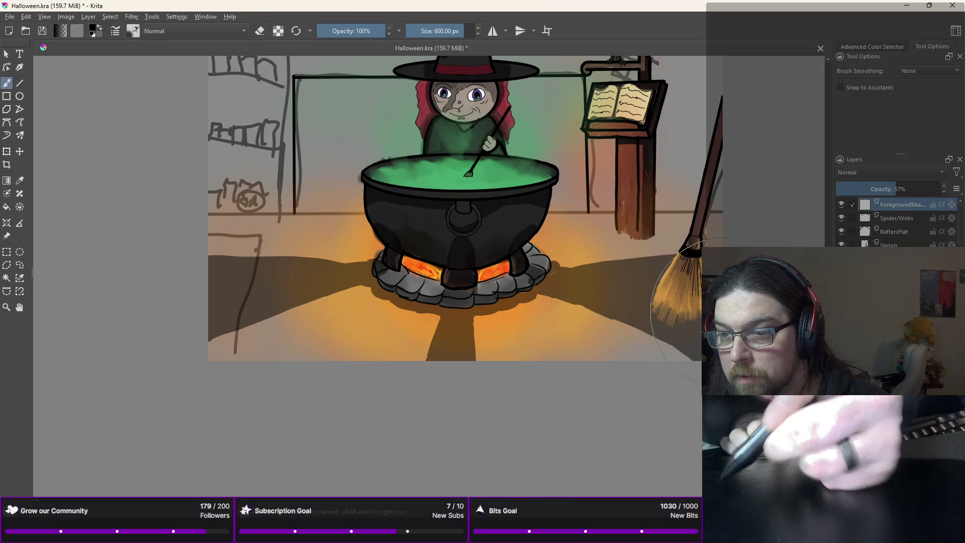
{"action": "mouse_move", "coordinate": [703, 307]}
{"action": "left_mouse_down"}
{"action": "mouse_move", "coordinate": [659, 300]}
{"action": "mouse_move", "coordinate": [694, 296]}
{"action": "mouse_move", "coordinate": [736, 327]}
{"action": "left_mouse_up"}
{"action": "key", "text": "ctrl+z"}
{"action": "key", "text": "ctrl+z"}
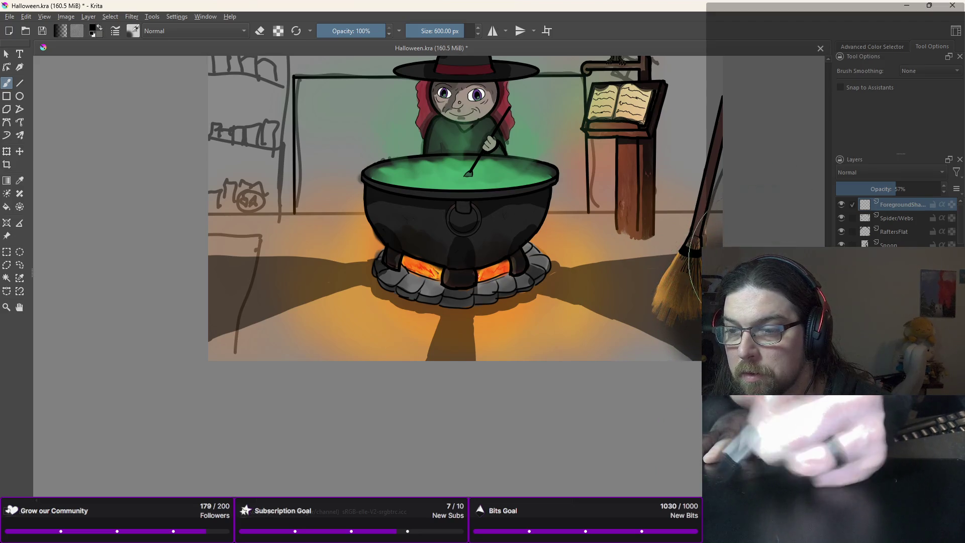
{"action": "mouse_move", "coordinate": [734, 322]}
{"action": "left_mouse_down"}
{"action": "mouse_move", "coordinate": [784, 181]}
{"action": "mouse_move", "coordinate": [754, 322]}
{"action": "left_mouse_up"}
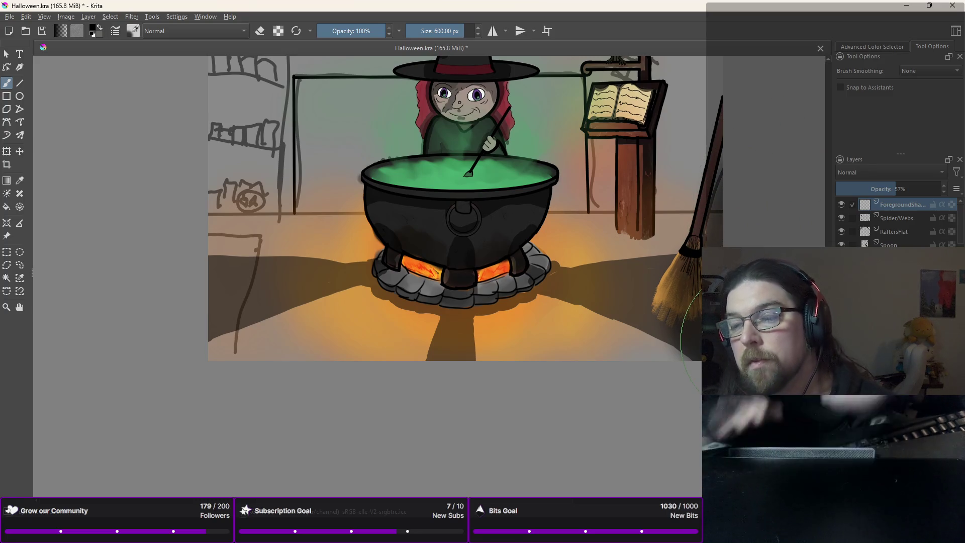
{"action": "key", "text": "ctrl+z"}
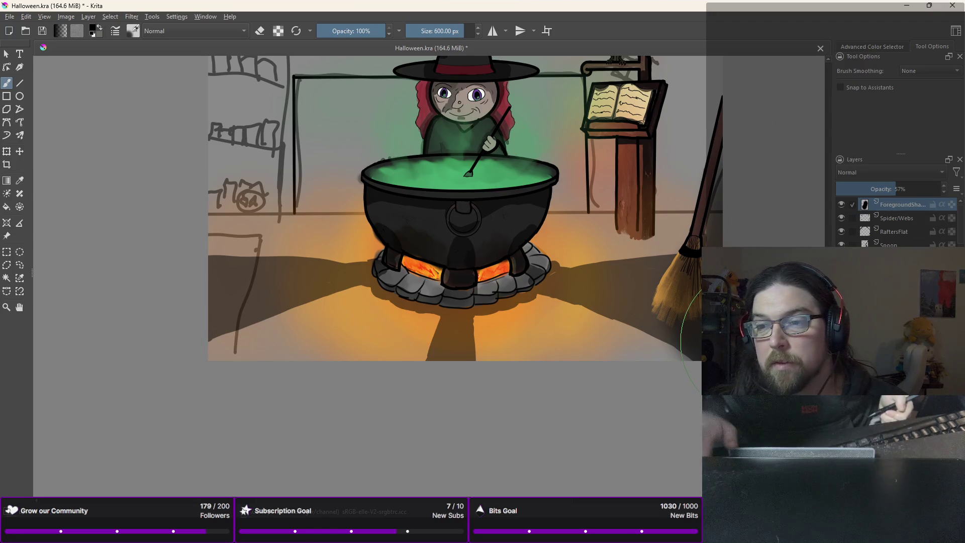
{"action": "key", "text": "minus"}
{"action": "left_click_drag", "start_coordinate": [752, 343], "coordinate": [704, 342]}
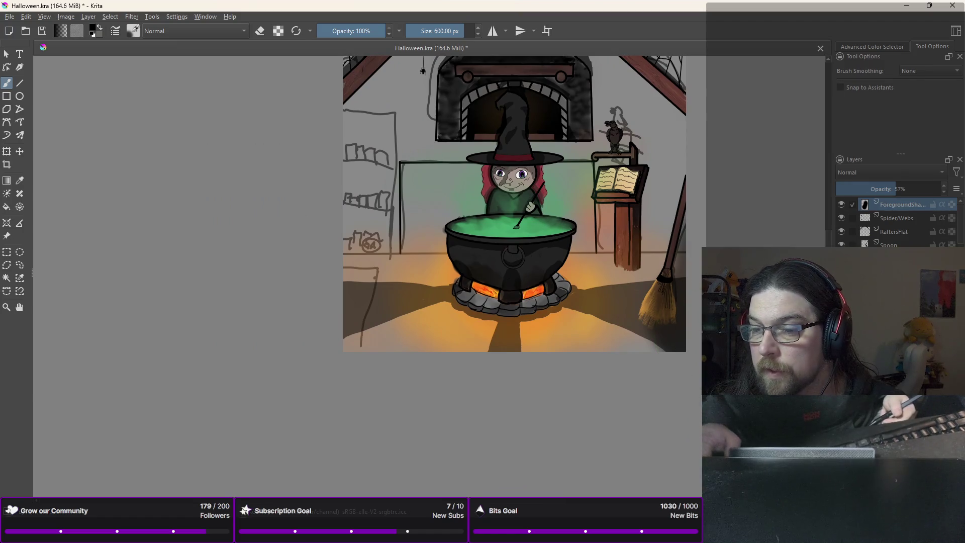
{"action": "scroll", "coordinate": [895, 221], "scroll_direction": "down", "scroll_amount": 3}
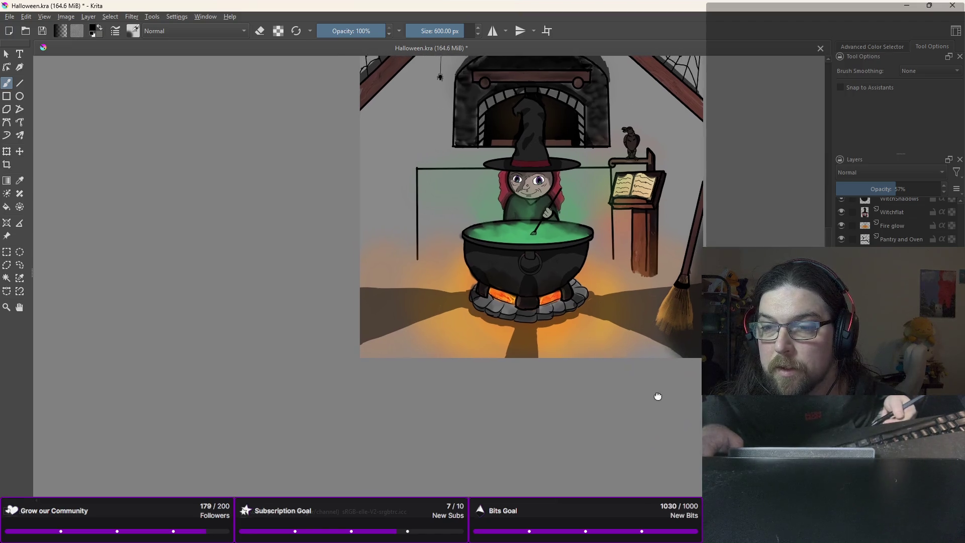
Step: Zoom out to the whole attic scene and switch to the Line tool with a 10 px brush
{"action": "key", "text": "minus"}
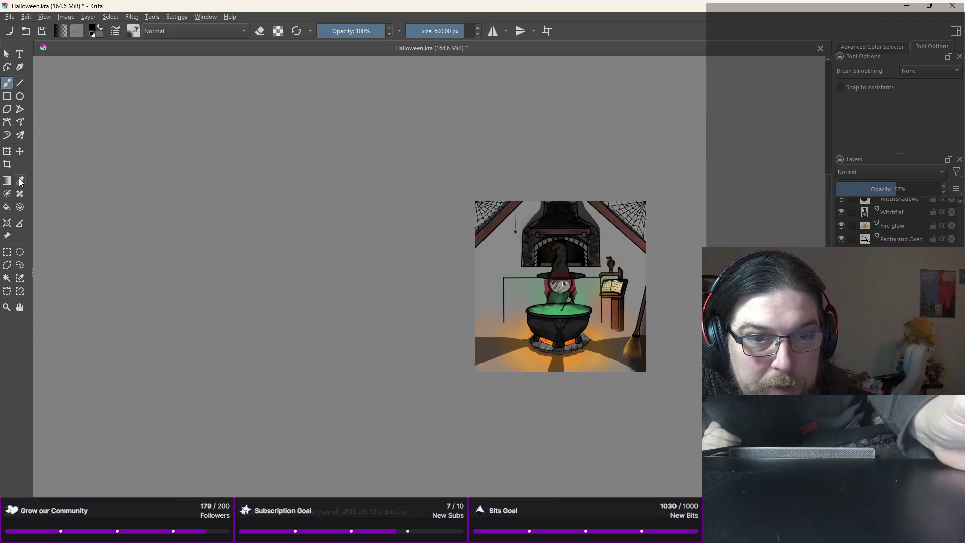
{"action": "left_click", "coordinate": [19, 84]}
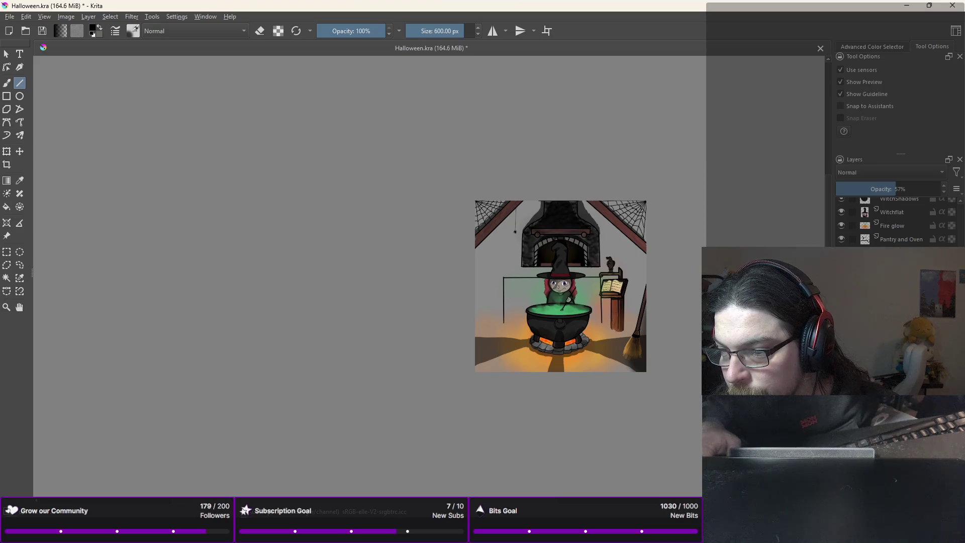
{"action": "key", "text": "slash"}
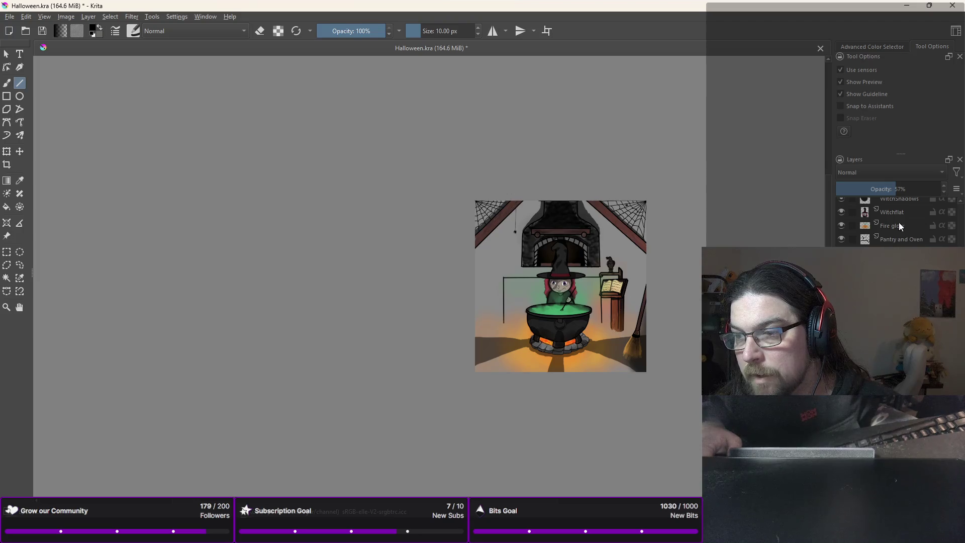
{"action": "scroll", "coordinate": [908, 220], "scroll_direction": "up", "scroll_amount": 5}
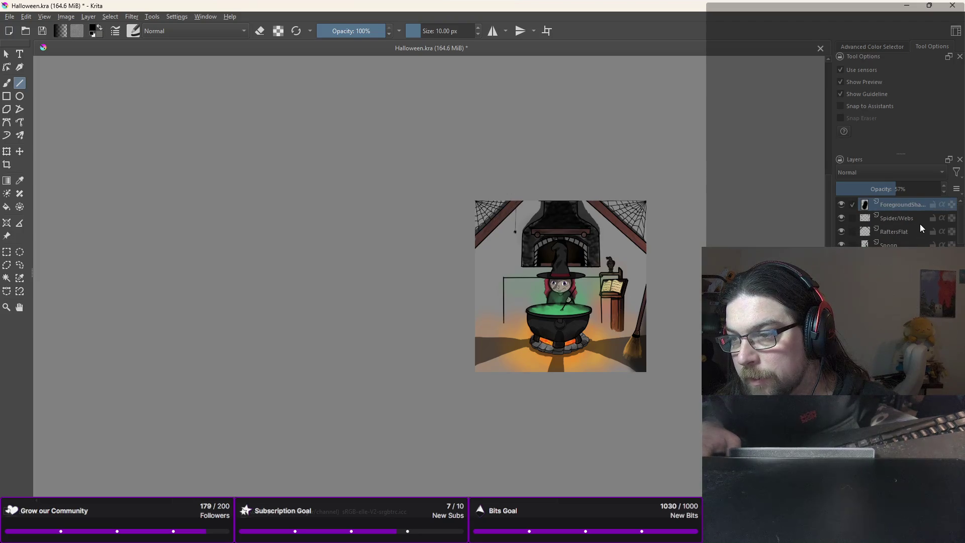
Step: On the Spider/Webs layer, draw horizontal and vertical black lines along the left wall
{"action": "left_click", "coordinate": [909, 219]}
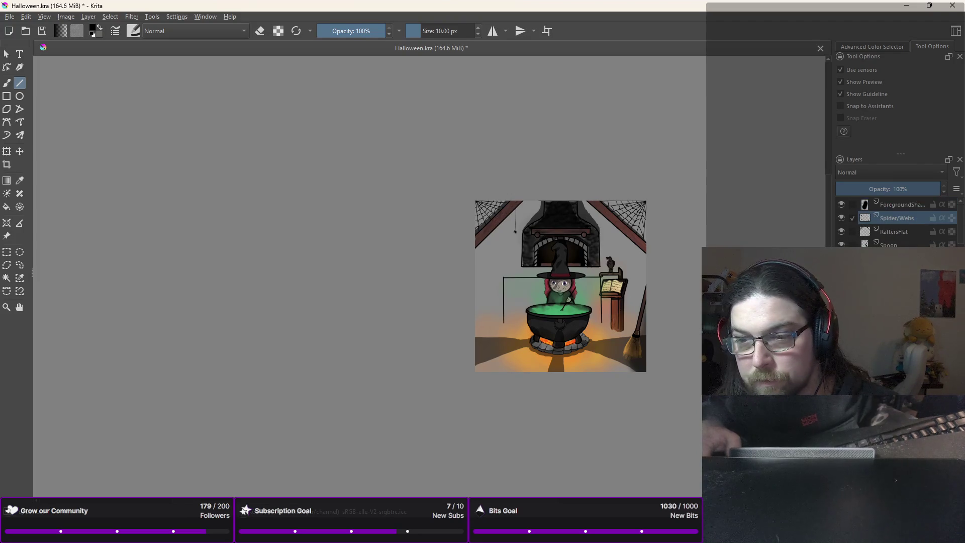
{"action": "left_click_drag", "start_coordinate": [476, 303], "coordinate": [500, 306]}
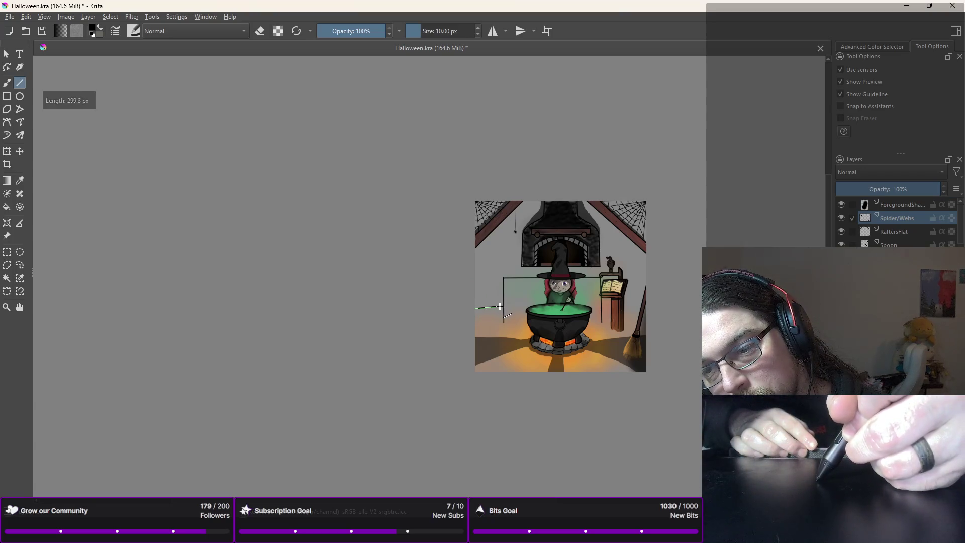
{"action": "left_click_drag", "start_coordinate": [504, 307], "coordinate": [484, 376]}
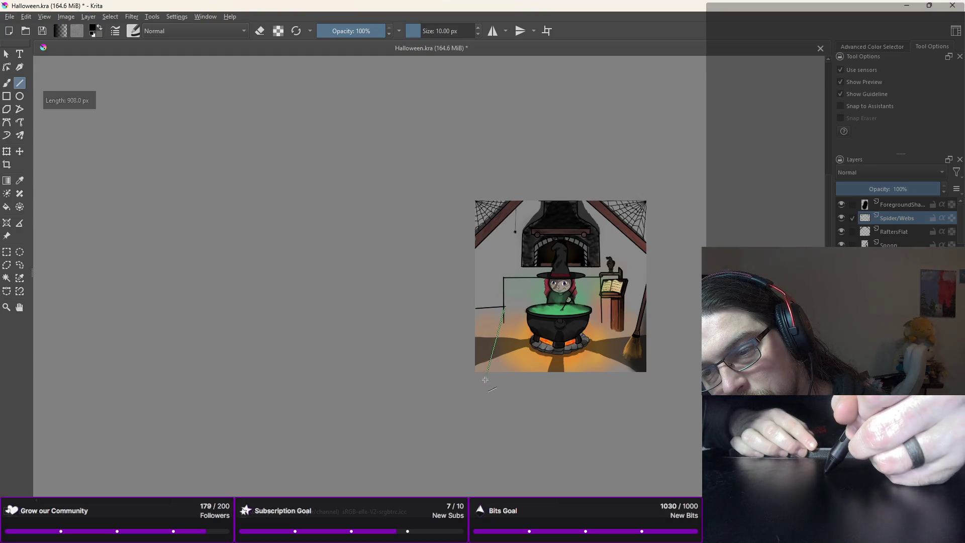
{"action": "left_click_drag", "start_coordinate": [482, 383], "coordinate": [482, 383]}
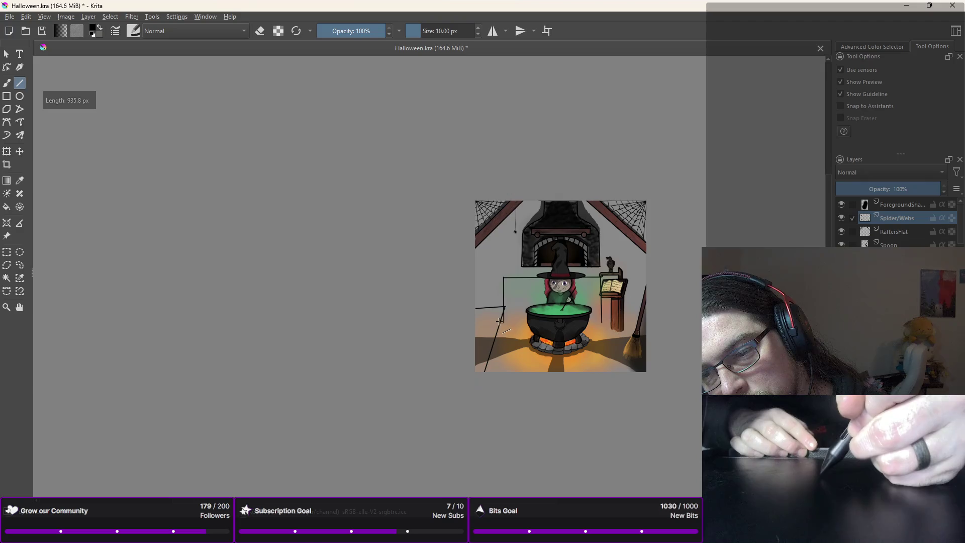
{"action": "left_click_drag", "start_coordinate": [504, 306], "coordinate": [504, 307]}
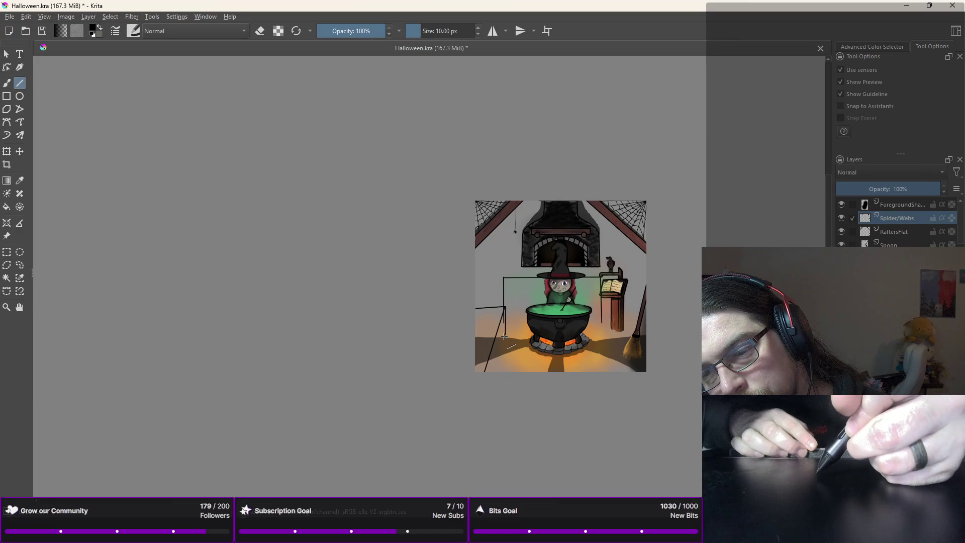
{"action": "left_click_drag", "start_coordinate": [506, 334], "coordinate": [505, 342]}
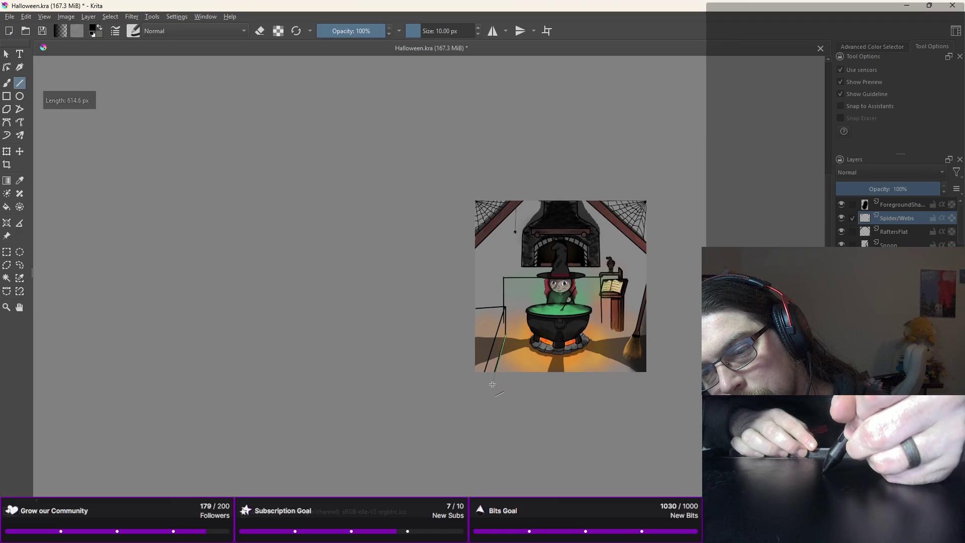
{"action": "left_click_drag", "start_coordinate": [492, 384], "coordinate": [492, 384]}
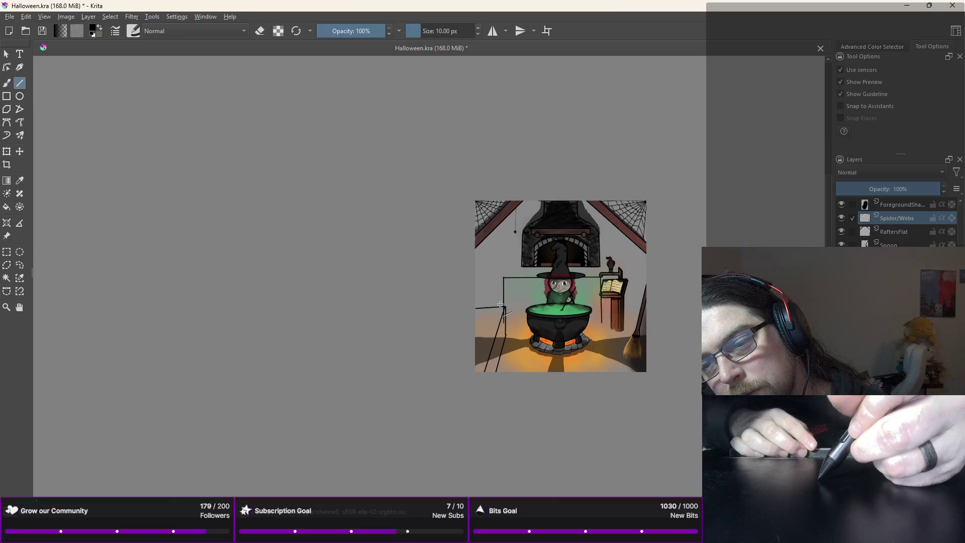
{"action": "left_click_drag", "start_coordinate": [504, 307], "coordinate": [504, 278]}
{"action": "scroll", "coordinate": [504, 332], "scroll_direction": "up", "scroll_amount": 5}
{"action": "left_click_drag", "start_coordinate": [507, 342], "coordinate": [513, 131]}
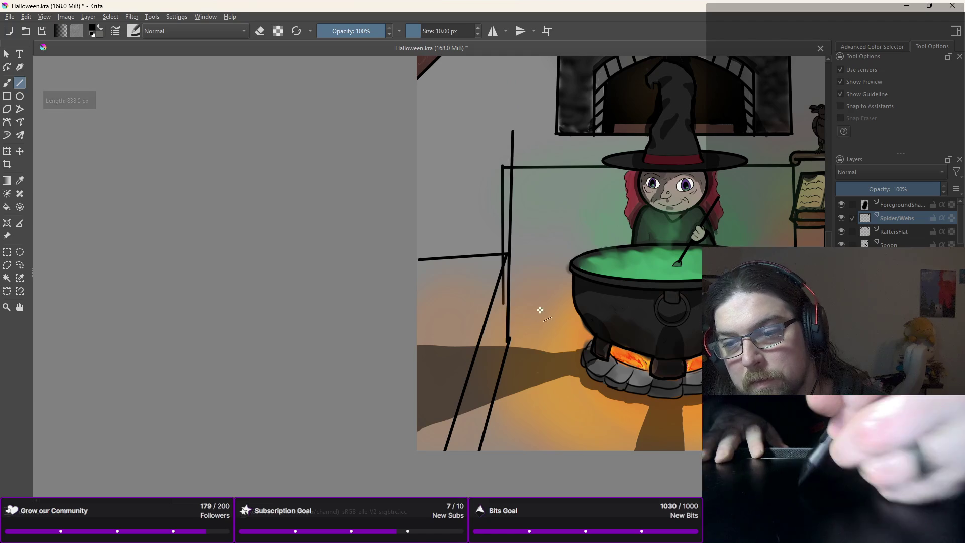
{"action": "left_click_drag", "start_coordinate": [508, 340], "coordinate": [507, 62]}
Step: Add long diagonal railing lines running down-left from the top of the left wall
{"action": "left_click_drag", "start_coordinate": [510, 165], "coordinate": [412, 433]}
{"action": "mouse_move", "coordinate": [508, 105]}
{"action": "left_mouse_down"}
{"action": "mouse_move", "coordinate": [394, 351]}
{"action": "mouse_move", "coordinate": [393, 386]}
{"action": "mouse_move", "coordinate": [393, 369]}
{"action": "left_mouse_up"}
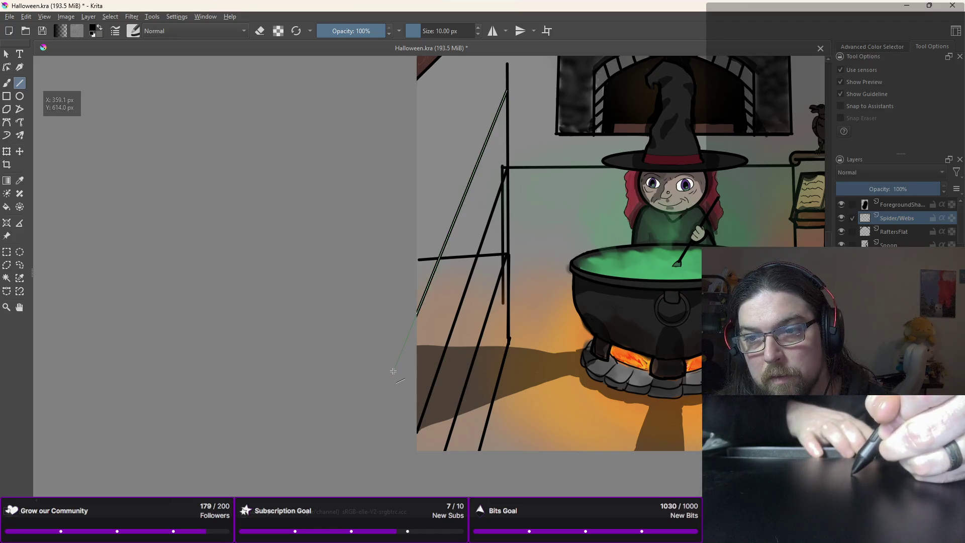
{"action": "key", "text": "ctrl+z"}
{"action": "left_click_drag", "start_coordinate": [506, 89], "coordinate": [397, 372]}
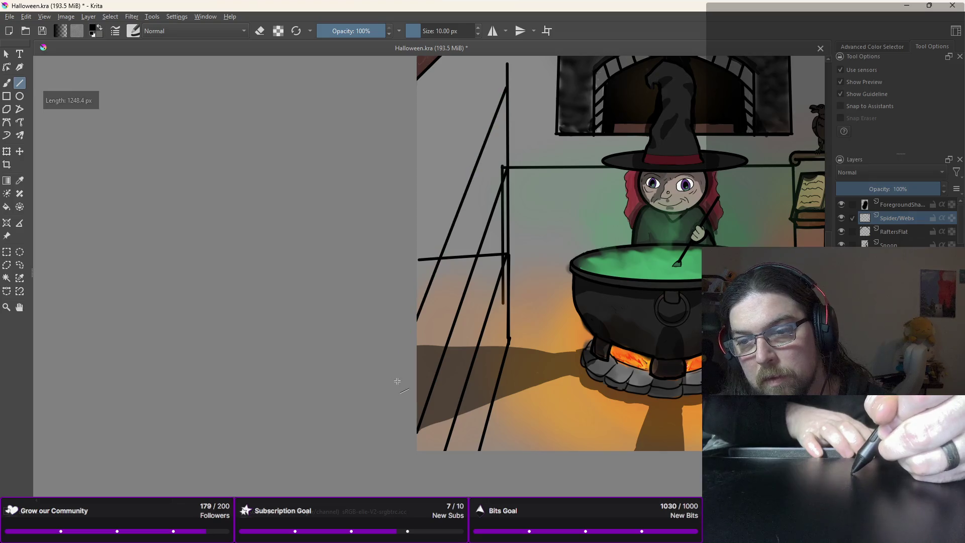
{"action": "scroll", "coordinate": [444, 260], "scroll_direction": "down", "scroll_amount": 3}
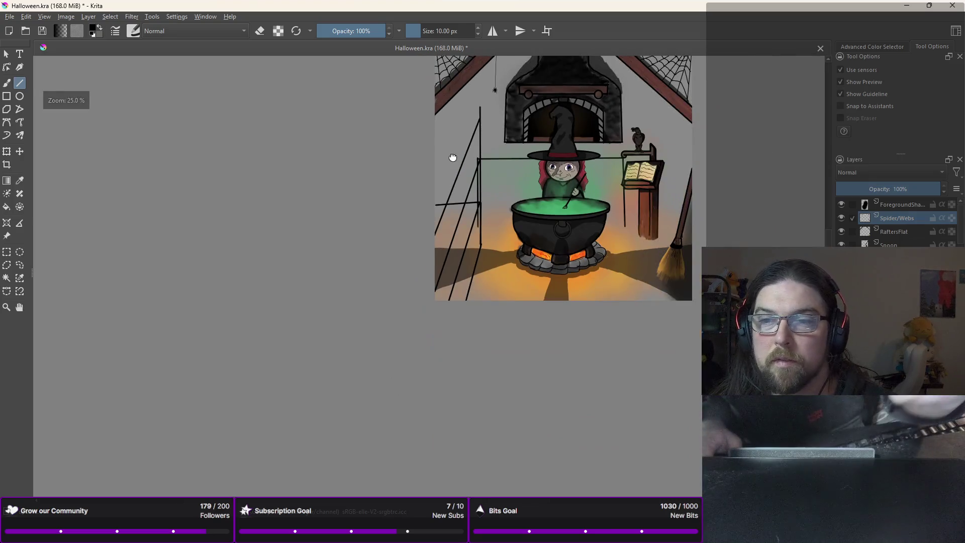
{"action": "left_click_drag", "start_coordinate": [475, 148], "coordinate": [474, 160]}
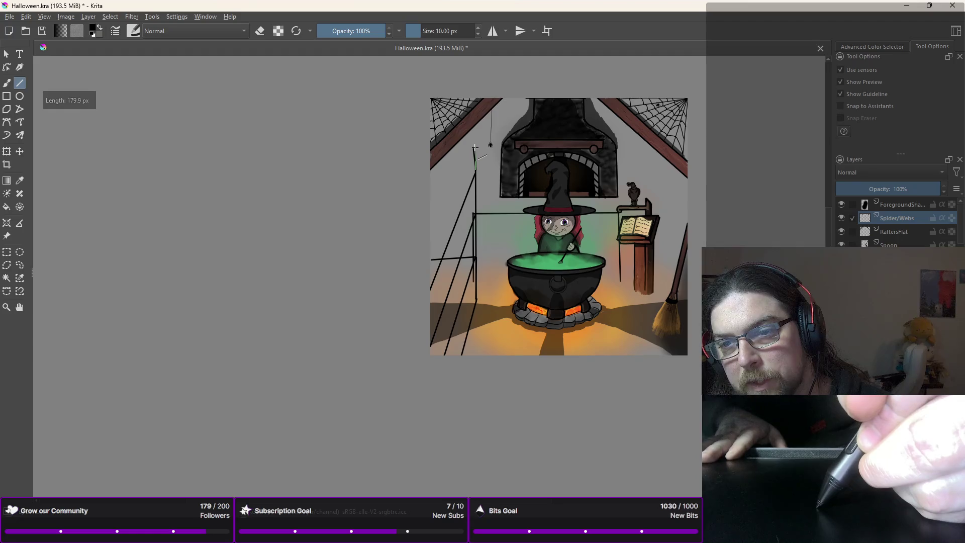
{"action": "left_click_drag", "start_coordinate": [474, 145], "coordinate": [474, 145]}
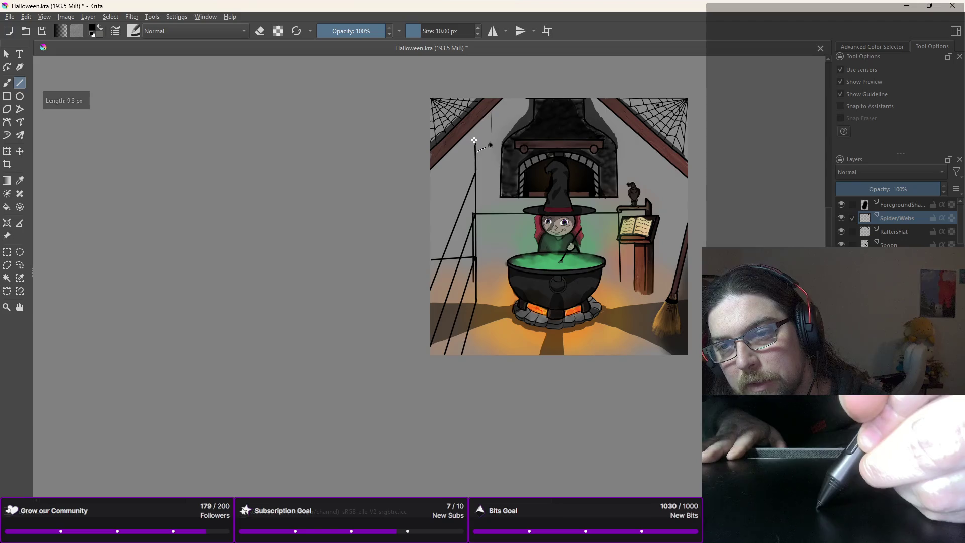
{"action": "left_click_drag", "start_coordinate": [474, 145], "coordinate": [406, 289]}
{"action": "left_click_drag", "start_coordinate": [474, 145], "coordinate": [424, 151]}
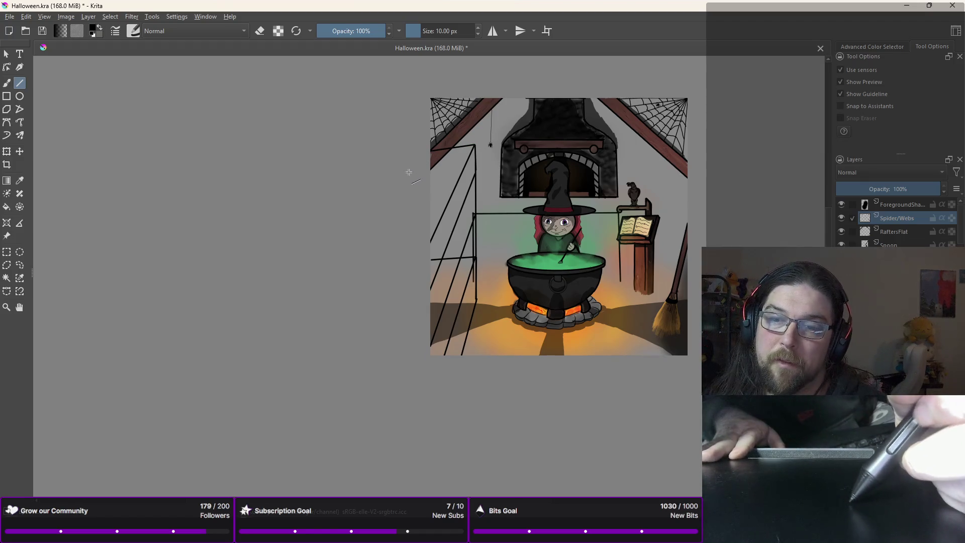
{"action": "right_click", "coordinate": [409, 173]}
Step: Erase the overhanging ends of the short horizontal line at the left wall
{"action": "key", "text": "e"}
{"action": "scroll", "coordinate": [435, 257], "scroll_direction": "up", "scroll_amount": 2}
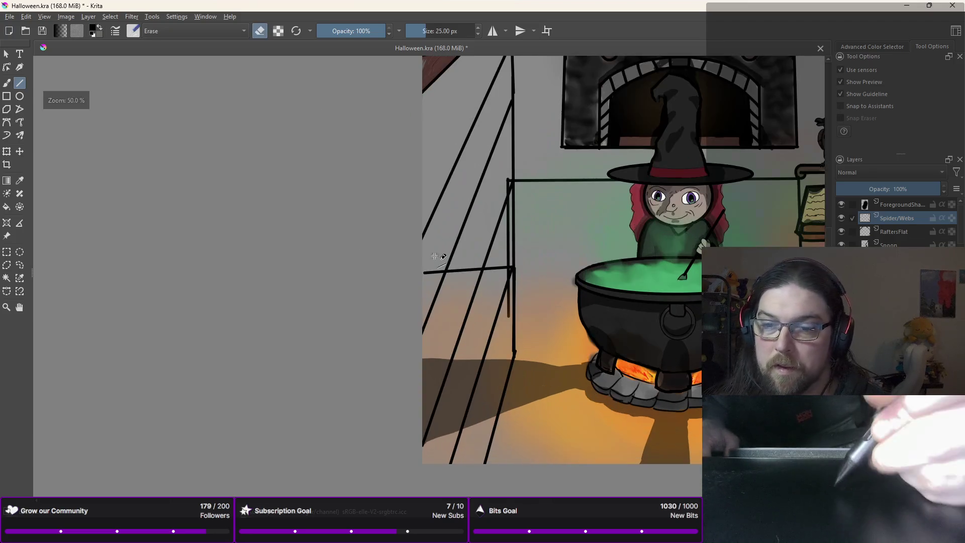
{"action": "key", "text": "b"}
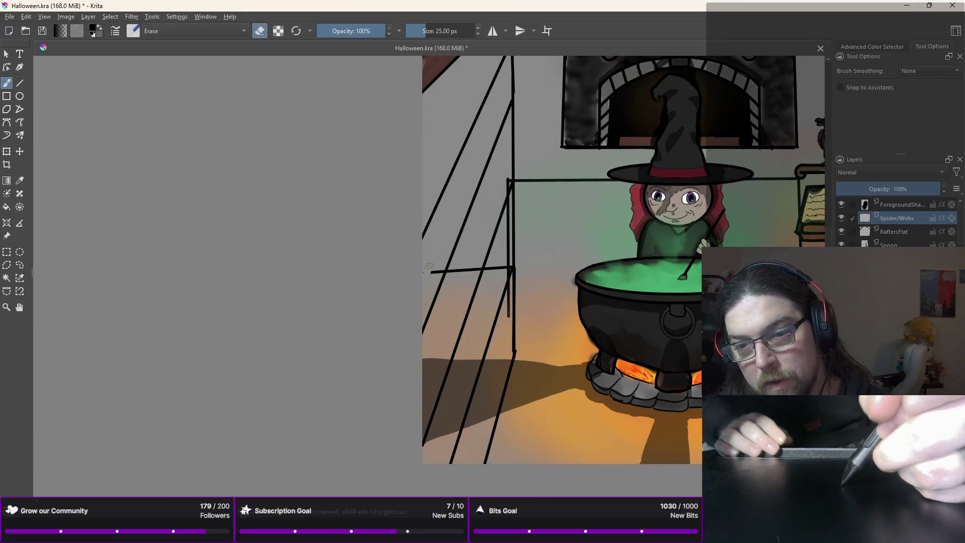
{"action": "left_click_drag", "start_coordinate": [430, 266], "coordinate": [436, 268]}
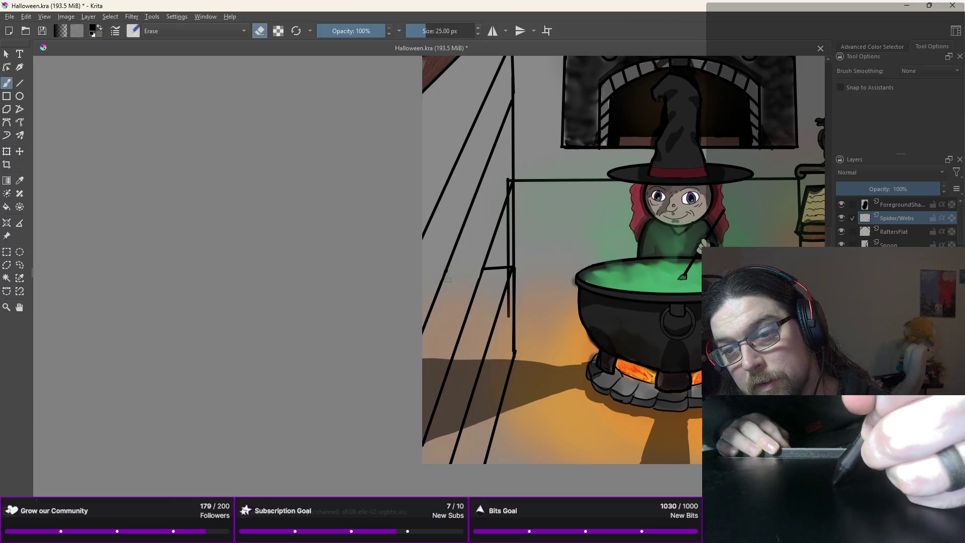
{"action": "left_click_drag", "start_coordinate": [505, 269], "coordinate": [502, 275]}
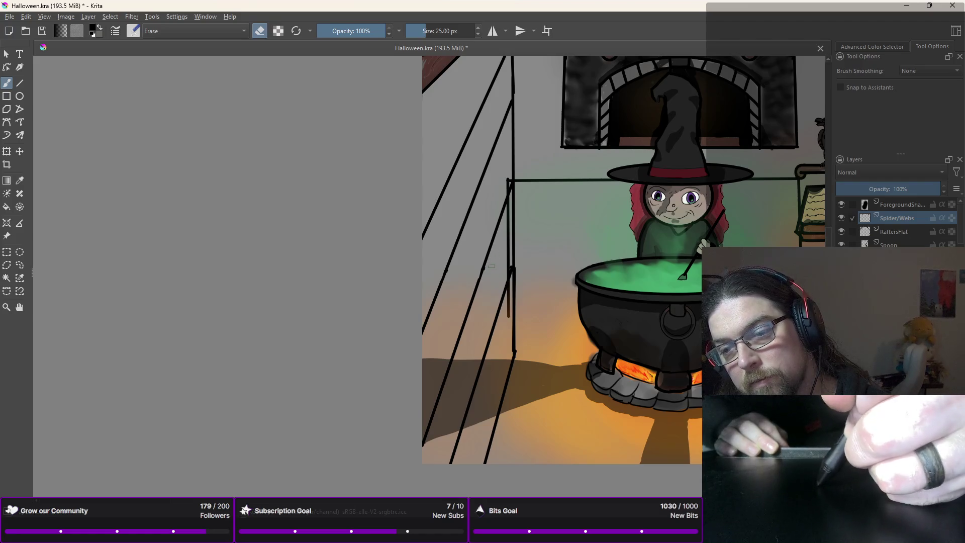
{"action": "scroll", "coordinate": [511, 317], "scroll_direction": "down", "scroll_amount": 2}
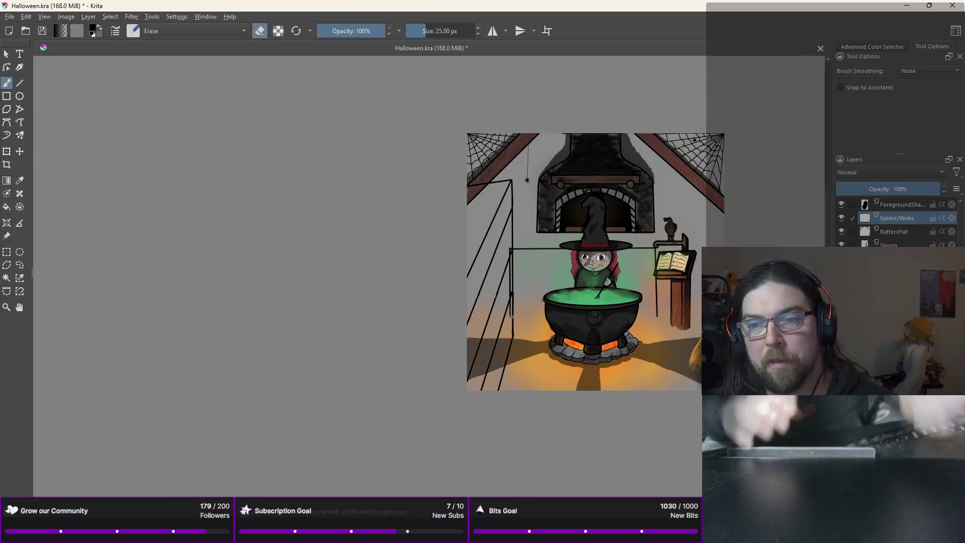
Step: Wash dark red-brown over the left wall with the 600 px airbrush on the RaftersFlat layer
{"action": "right_click", "coordinate": [465, 174]}
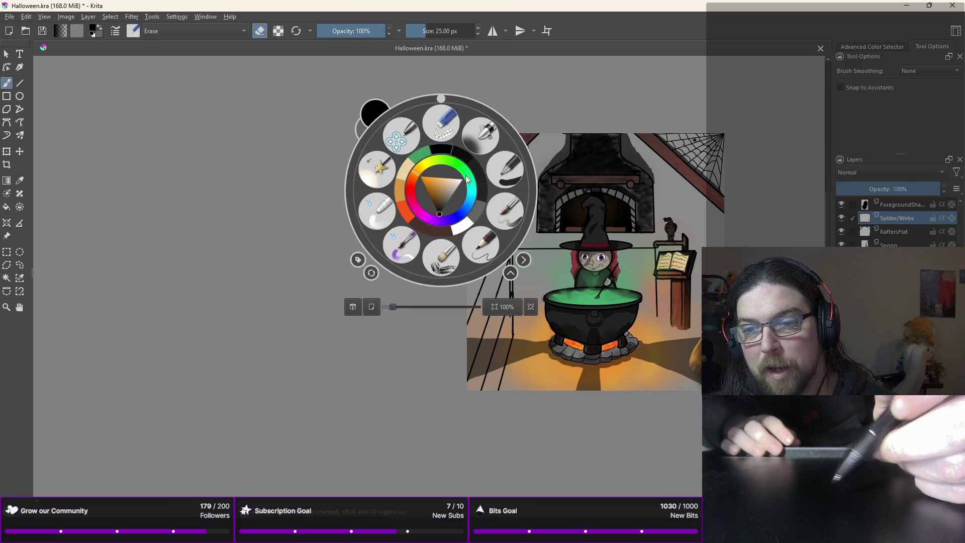
{"action": "left_click", "coordinate": [440, 224]}
{"action": "right_click", "coordinate": [465, 229]}
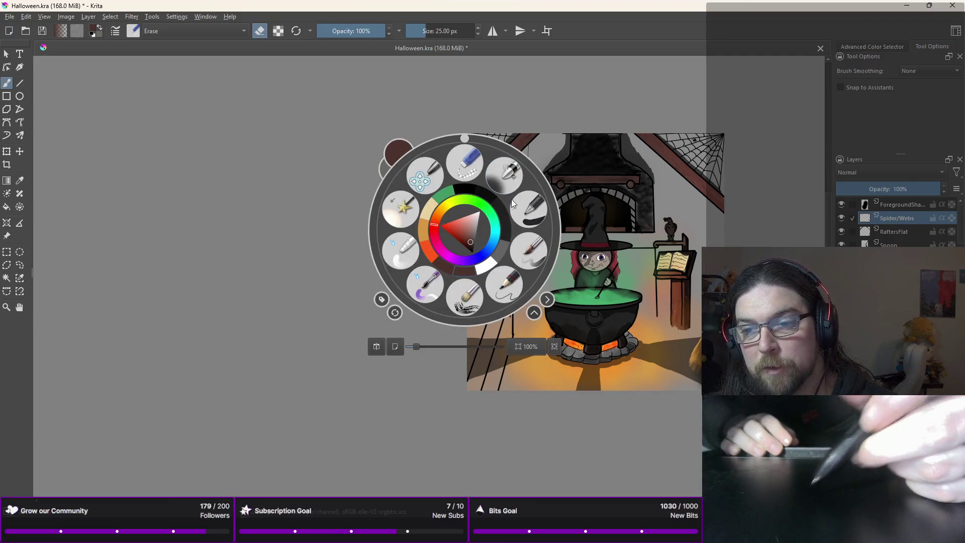
{"action": "left_click", "coordinate": [508, 188]}
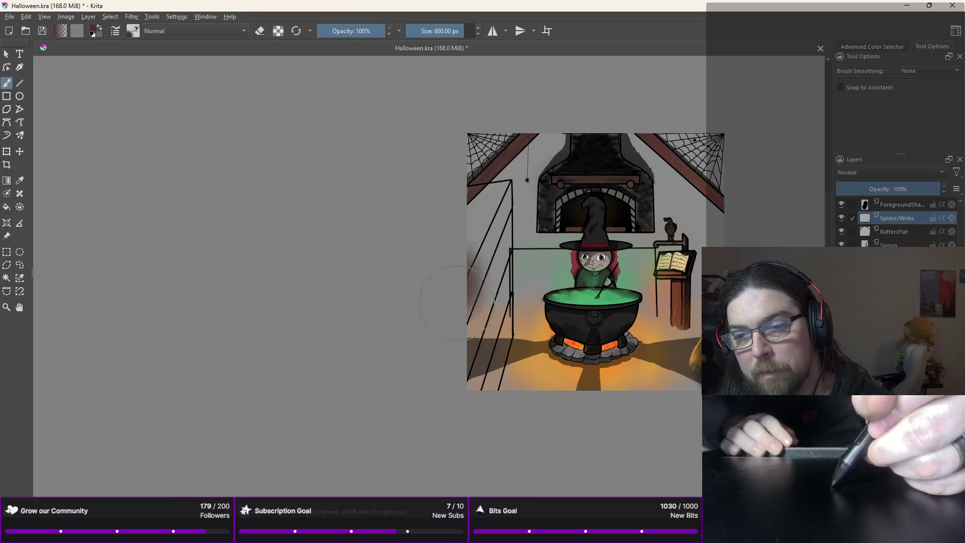
{"action": "left_click", "coordinate": [895, 230]}
{"action": "mouse_move", "coordinate": [475, 236]}
{"action": "left_mouse_down"}
{"action": "mouse_move", "coordinate": [478, 321]}
{"action": "mouse_move", "coordinate": [480, 211]}
{"action": "mouse_move", "coordinate": [461, 348]}
{"action": "mouse_move", "coordinate": [482, 372]}
{"action": "mouse_move", "coordinate": [459, 229]}
{"action": "left_mouse_up"}
Step: Undo the broad wash and paint brown down the left edge with a 40 px brush
{"action": "key", "text": "ctrl+z"}
{"action": "right_click", "coordinate": [485, 196]}
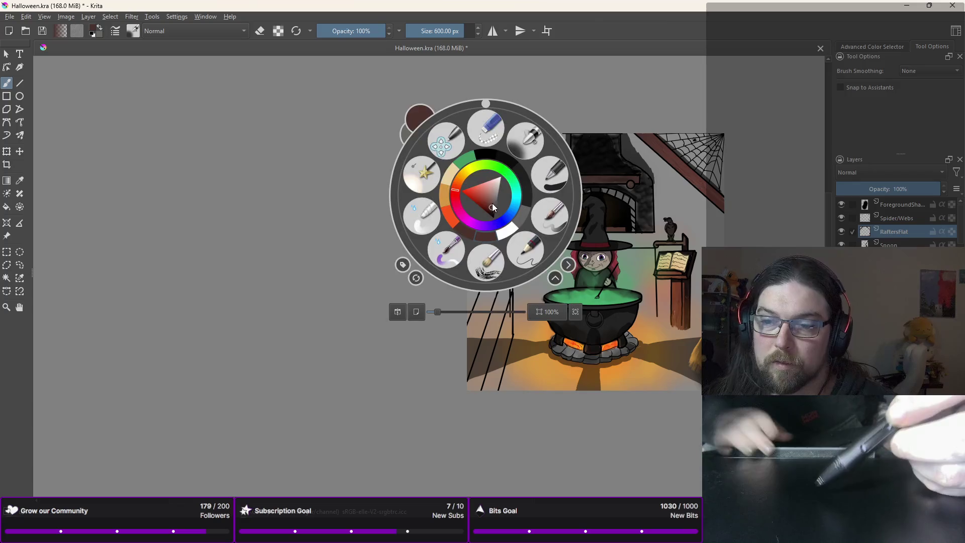
{"action": "left_click", "coordinate": [550, 173]}
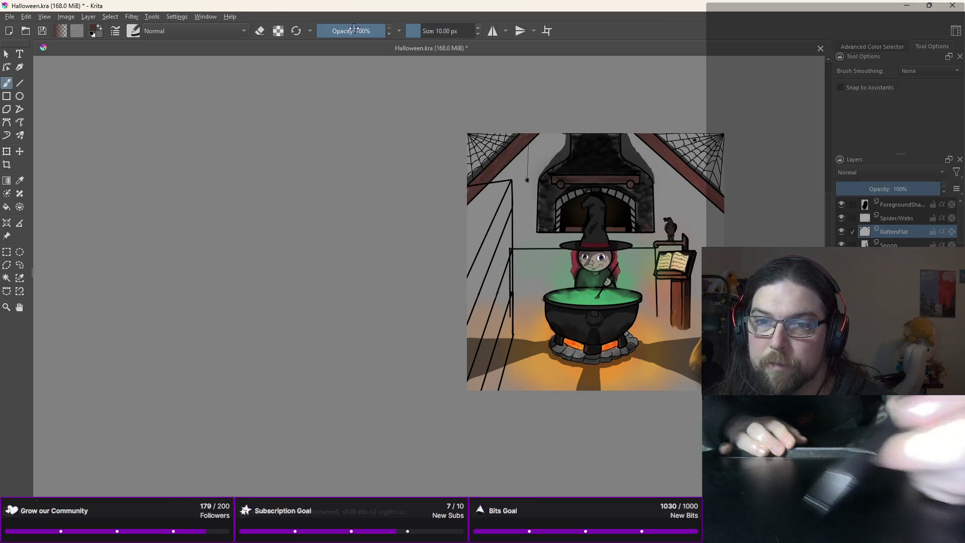
{"action": "left_click", "coordinate": [296, 32]}
{"action": "mouse_move", "coordinate": [471, 281]}
{"action": "left_mouse_down"}
{"action": "mouse_move", "coordinate": [469, 221]}
{"action": "mouse_move", "coordinate": [473, 231]}
{"action": "left_mouse_up"}
{"action": "left_click_drag", "start_coordinate": [476, 268], "coordinate": [479, 308]}
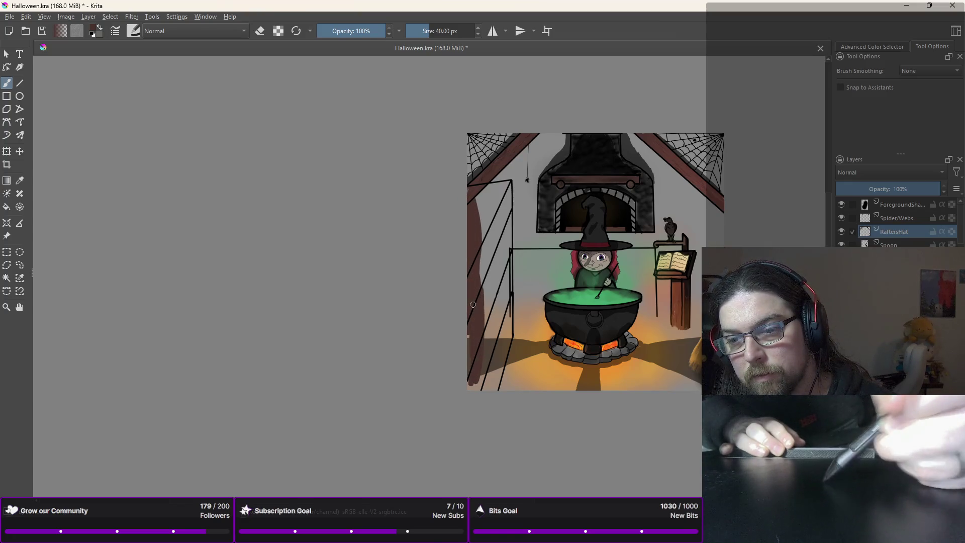
Step: Fill the rest of the staircase panel between its lines with brown up to the rafter
{"action": "left_click_drag", "start_coordinate": [473, 384], "coordinate": [477, 387]}
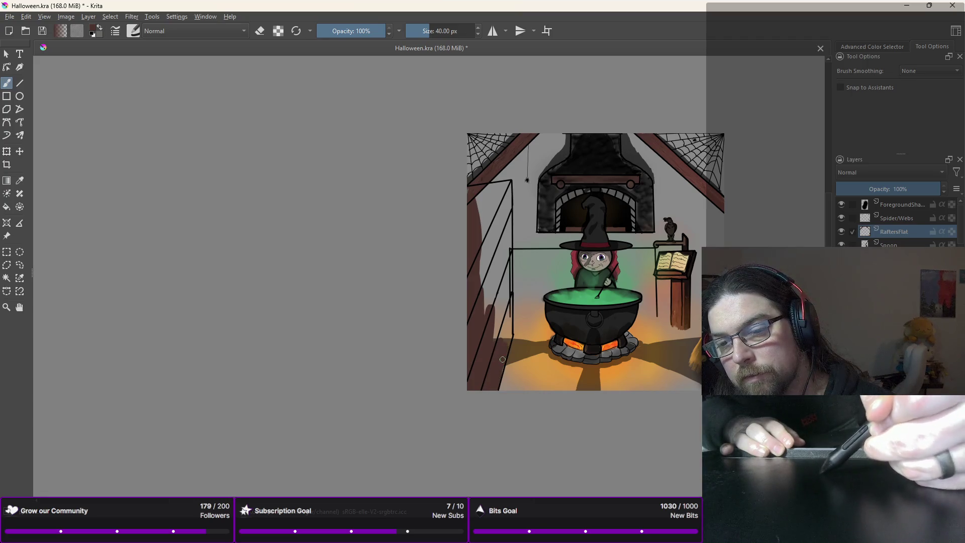
{"action": "left_click_drag", "start_coordinate": [504, 340], "coordinate": [507, 314]}
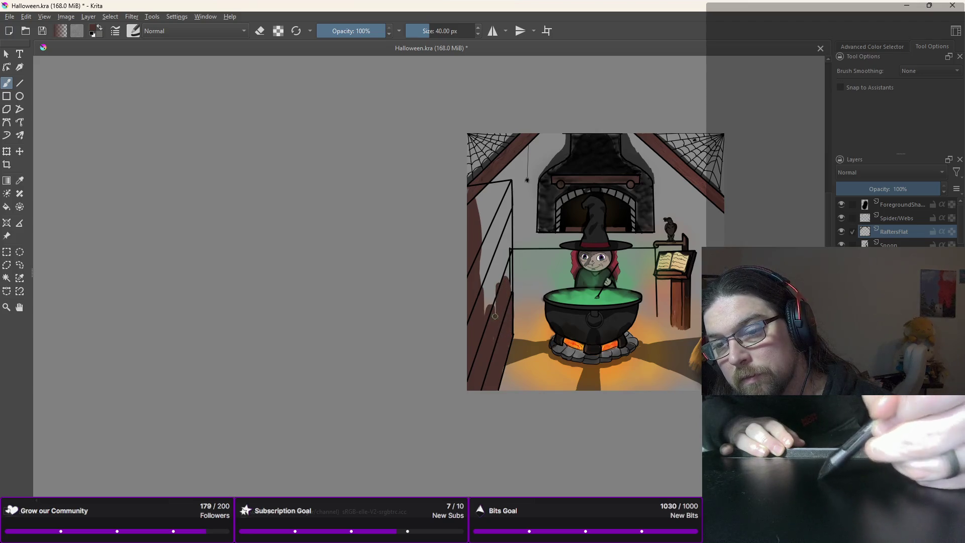
{"action": "left_click_drag", "start_coordinate": [490, 332], "coordinate": [493, 313]}
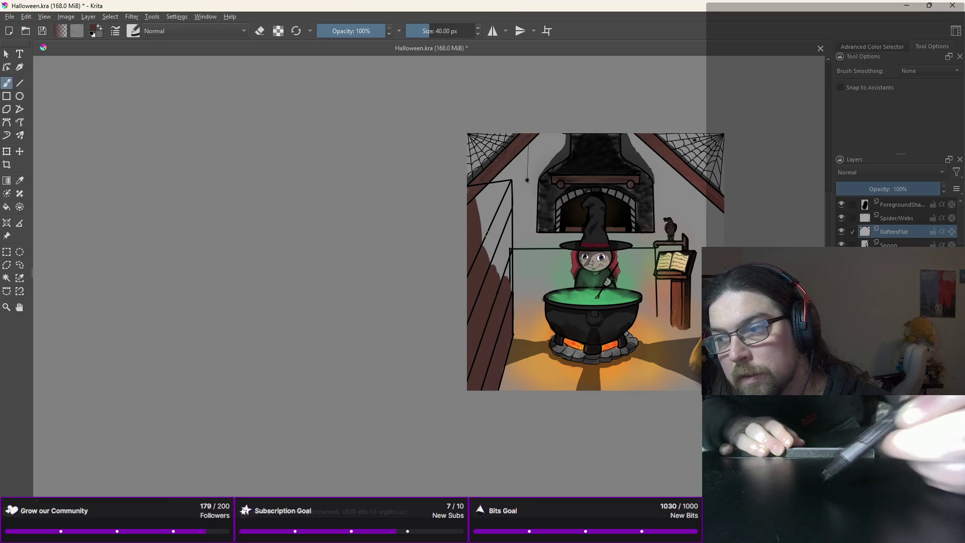
{"action": "left_click_drag", "start_coordinate": [478, 200], "coordinate": [470, 214]}
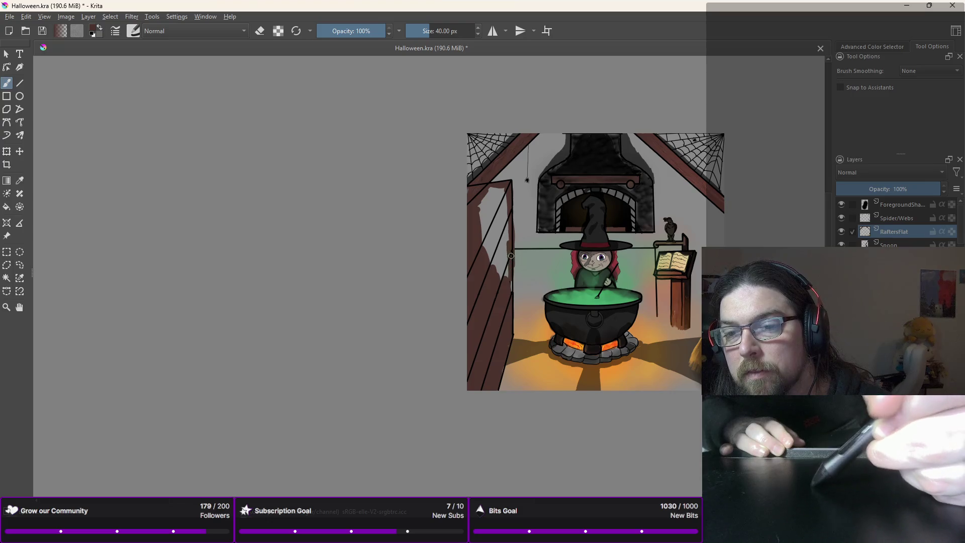
{"action": "left_click_drag", "start_coordinate": [510, 217], "coordinate": [507, 279]}
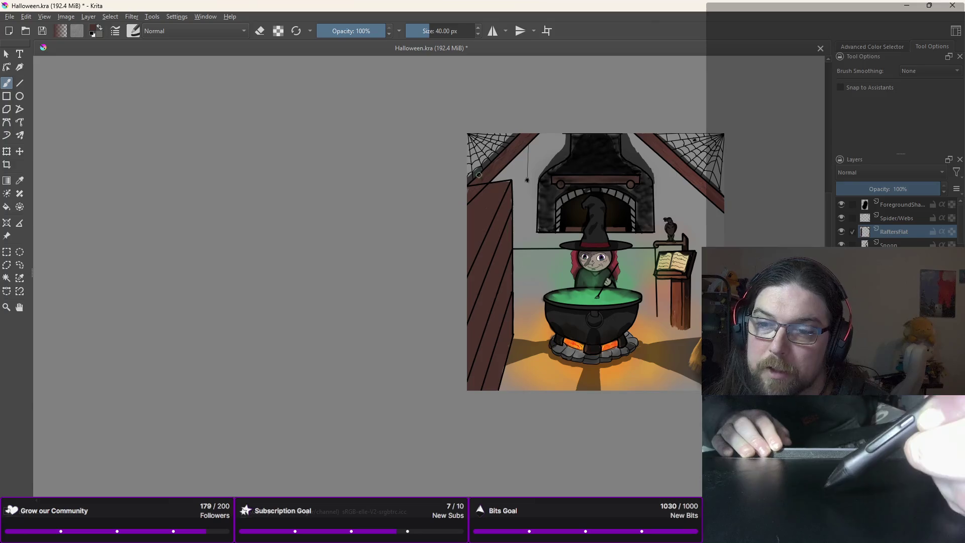
{"action": "left_click", "coordinate": [888, 217]}
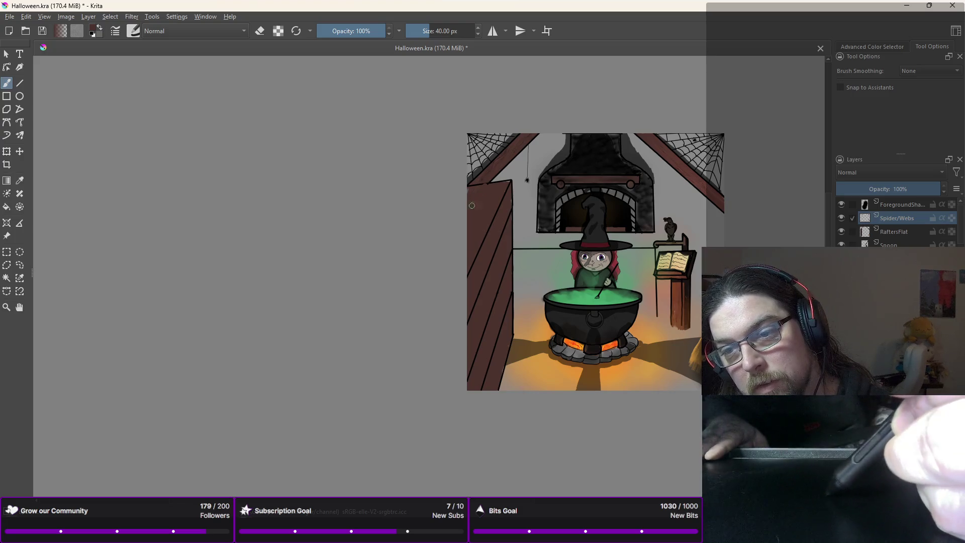
Step: Zoom in on the top of the brown panel, touch it up, and try the eraser and airbrush presets
{"action": "scroll", "coordinate": [475, 199], "scroll_direction": "up", "scroll_amount": 3}
{"action": "scroll", "coordinate": [502, 176], "scroll_direction": "up", "scroll_amount": 1}
{"action": "left_click_drag", "start_coordinate": [503, 176], "coordinate": [440, 240]}
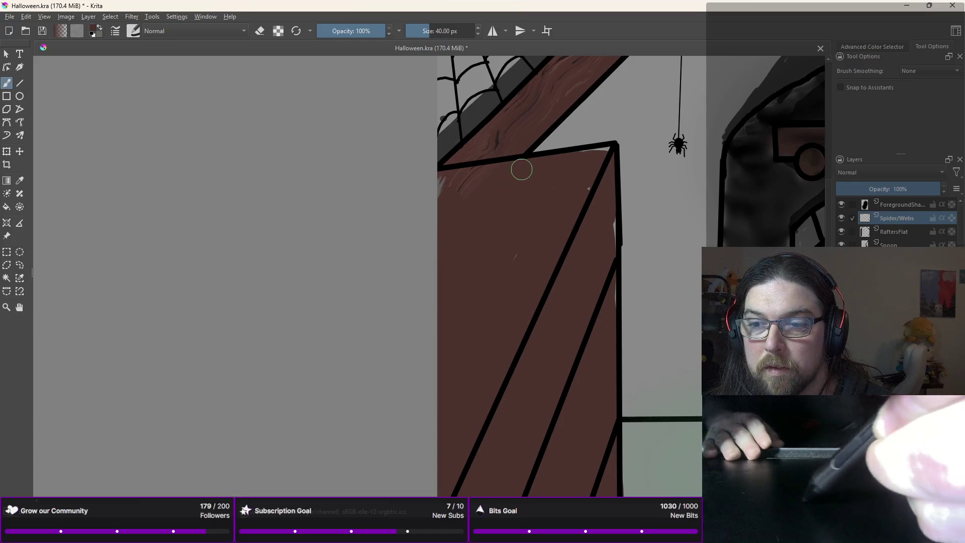
{"action": "right_click", "coordinate": [547, 180]}
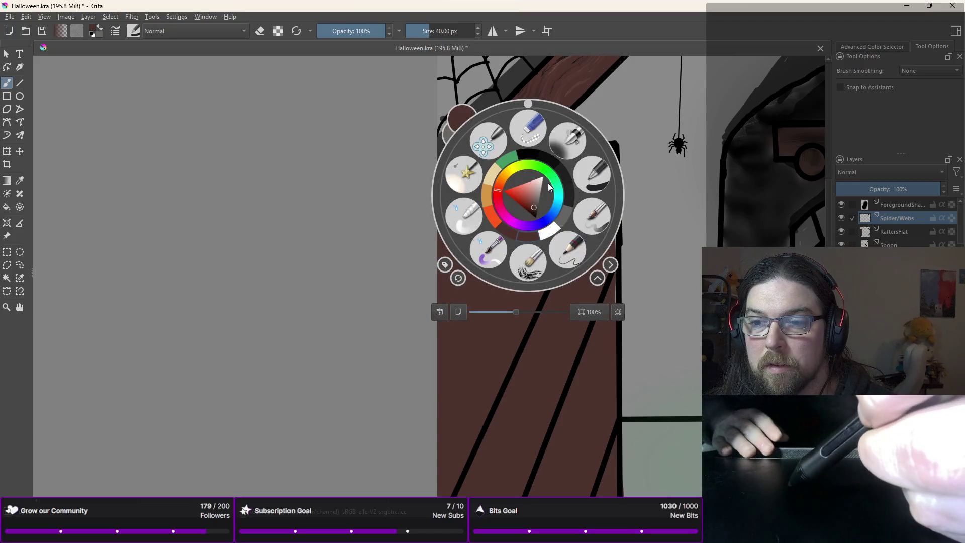
{"action": "left_click", "coordinate": [528, 128]}
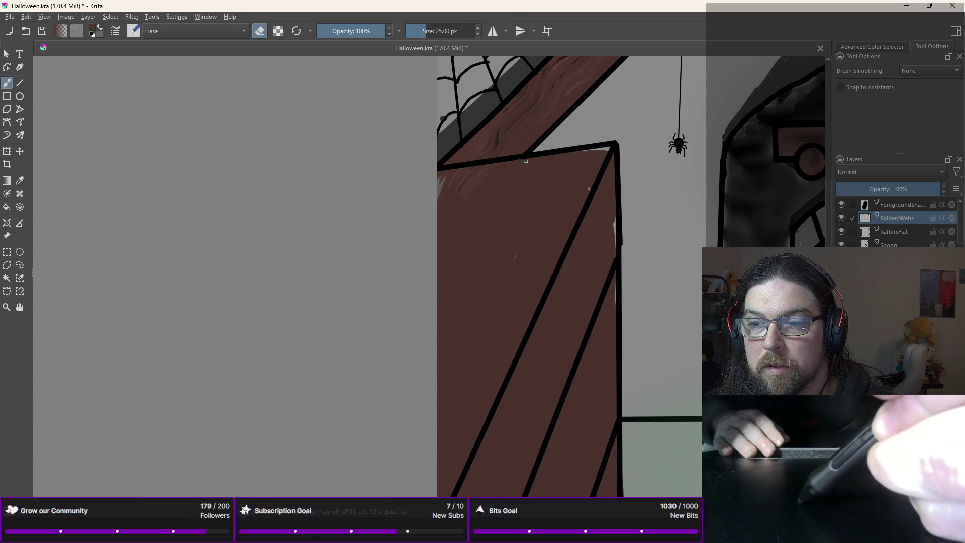
{"action": "right_click", "coordinate": [468, 167]}
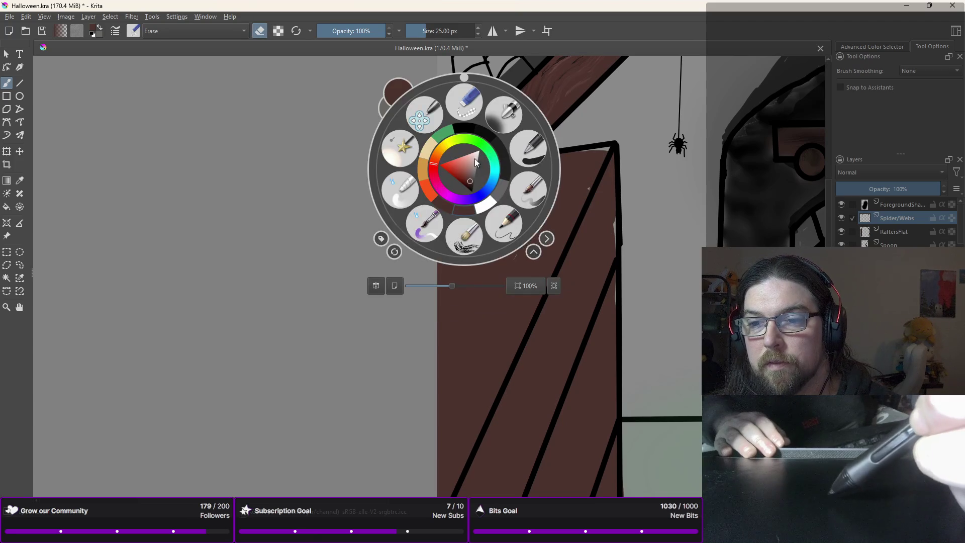
{"action": "left_click", "coordinate": [504, 118]}
{"action": "right_click", "coordinate": [490, 180]}
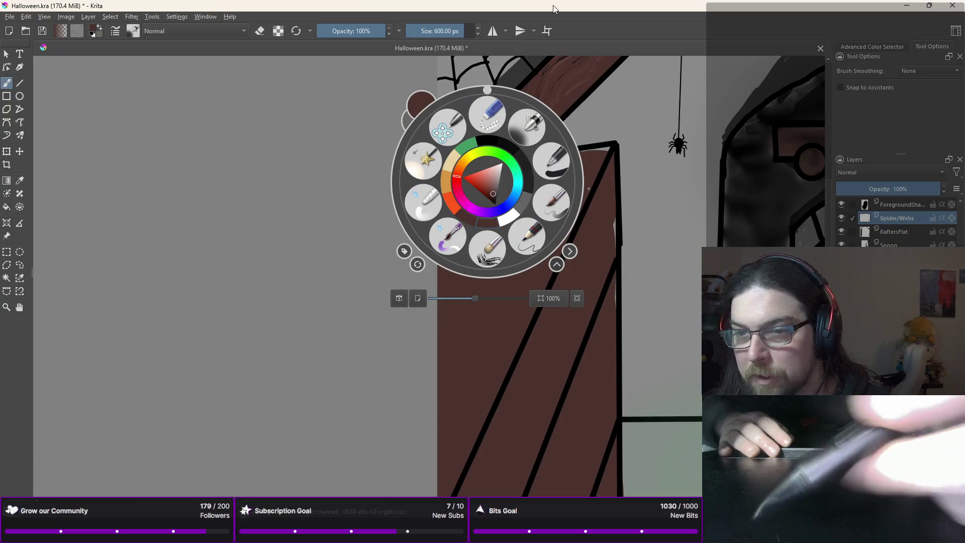
{"action": "left_click", "coordinate": [557, 114]}
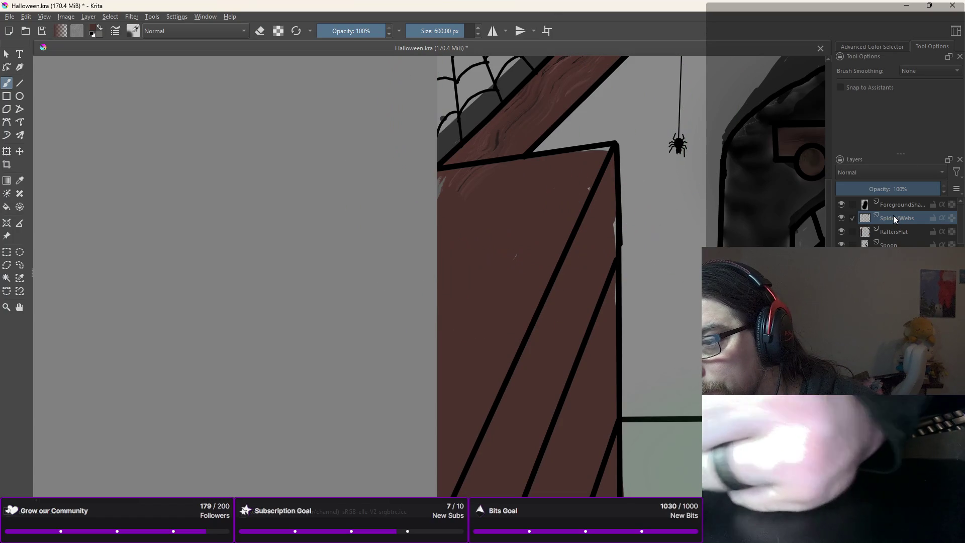
Step: Undo a stray grey stroke and set up black paint with the 40 px brush on RaftersFlat
{"action": "mouse_move", "coordinate": [543, 271]}
{"action": "left_mouse_down"}
{"action": "mouse_move", "coordinate": [553, 226]}
{"action": "mouse_move", "coordinate": [624, 218]}
{"action": "left_mouse_up"}
{"action": "key", "text": "ctrl+z"}
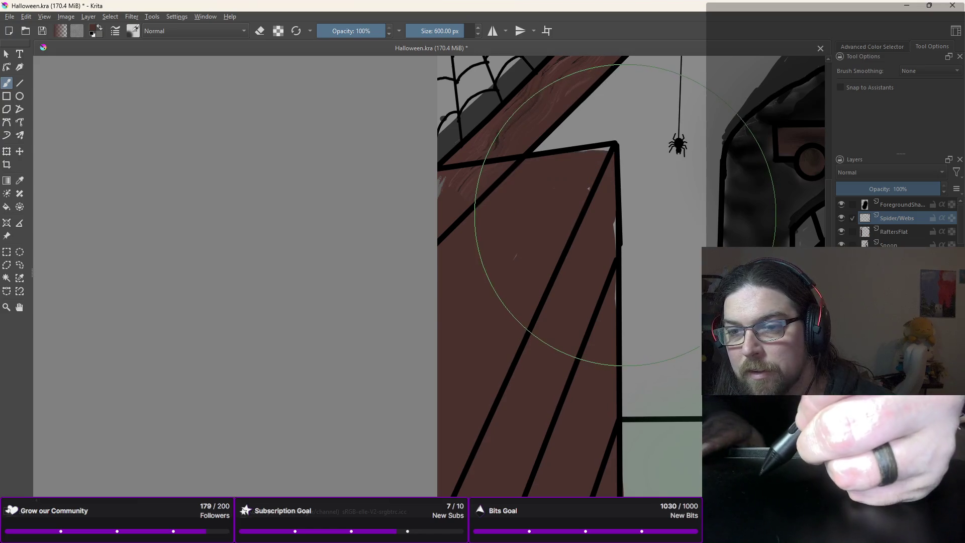
{"action": "right_click", "coordinate": [524, 206]}
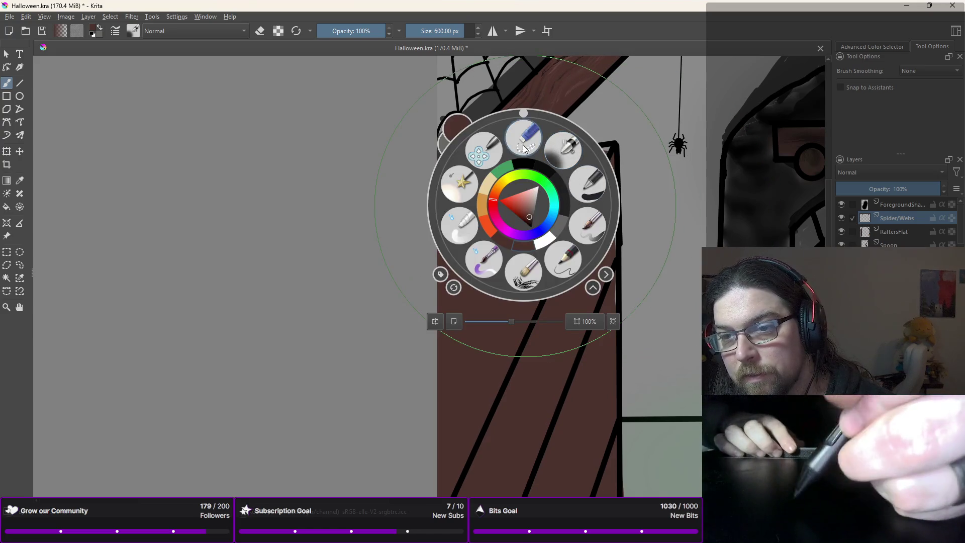
{"action": "left_click", "coordinate": [558, 150]}
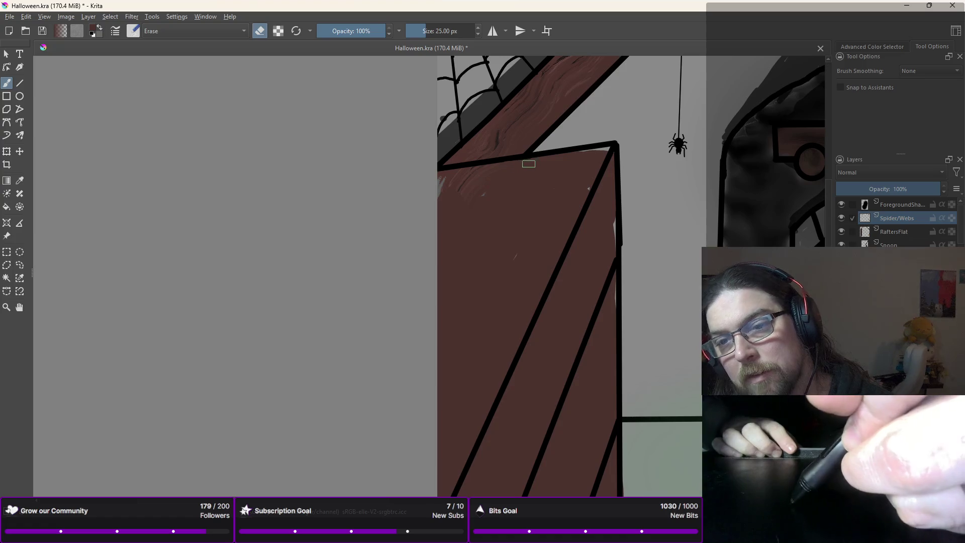
{"action": "right_click", "coordinate": [490, 163]}
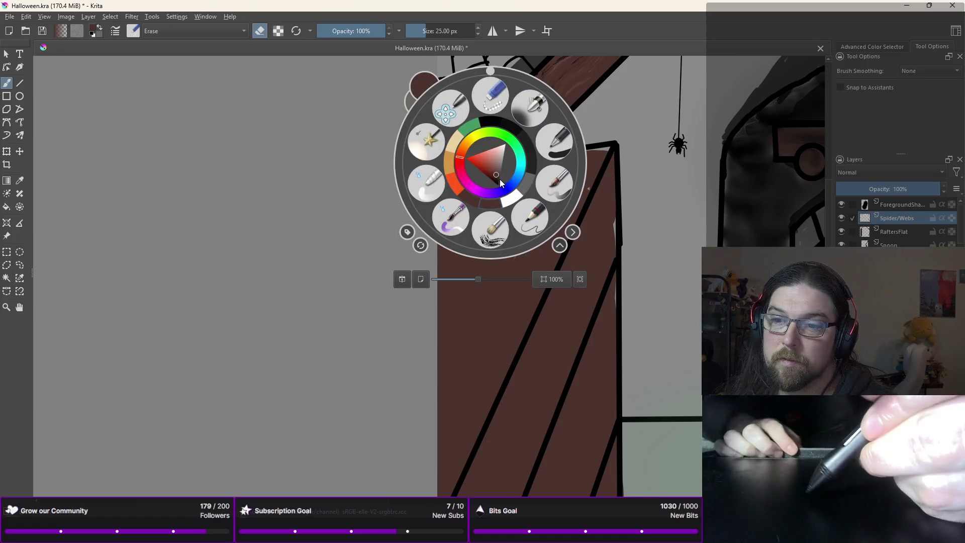
{"action": "left_click", "coordinate": [493, 127]}
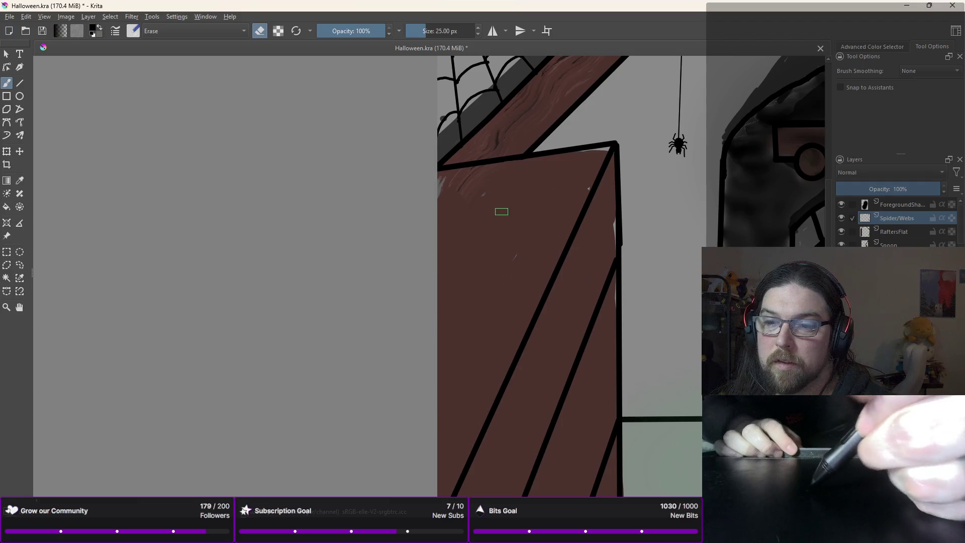
{"action": "right_click", "coordinate": [506, 222]}
{"action": "left_click", "coordinate": [572, 205]}
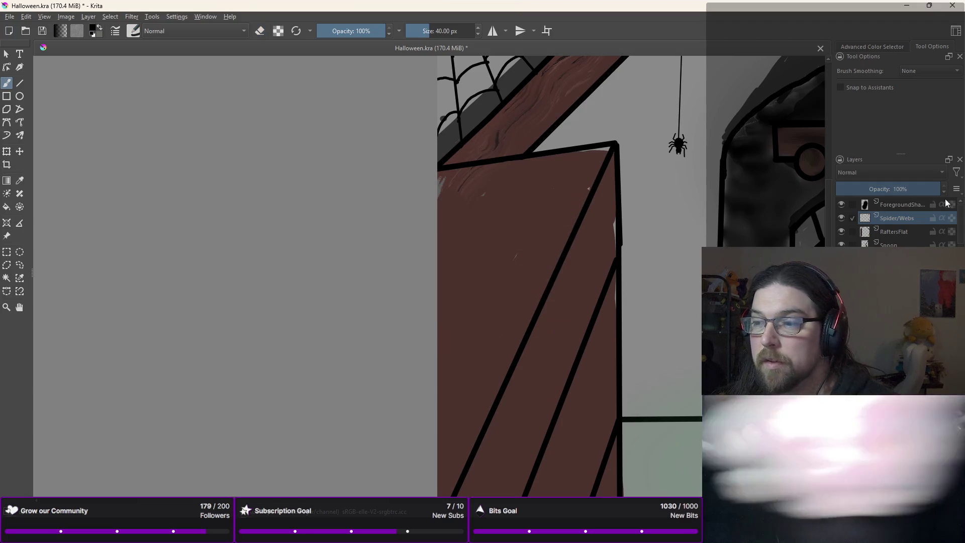
{"action": "key", "text": "Page_Down"}
Step: Dab black knot holes all over the brown panel, panning to reach its lower part
{"action": "left_click_drag", "start_coordinate": [496, 249], "coordinate": [531, 239]}
{"action": "left_click_drag", "start_coordinate": [475, 342], "coordinate": [444, 367]}
{"action": "left_click_drag", "start_coordinate": [604, 212], "coordinate": [597, 242]}
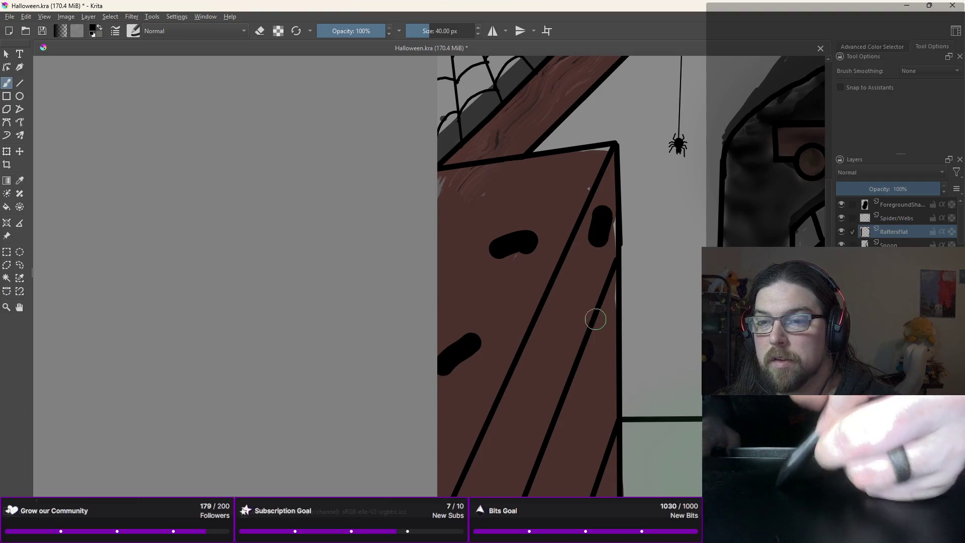
{"action": "left_click_drag", "start_coordinate": [715, 257], "coordinate": [704, 155]}
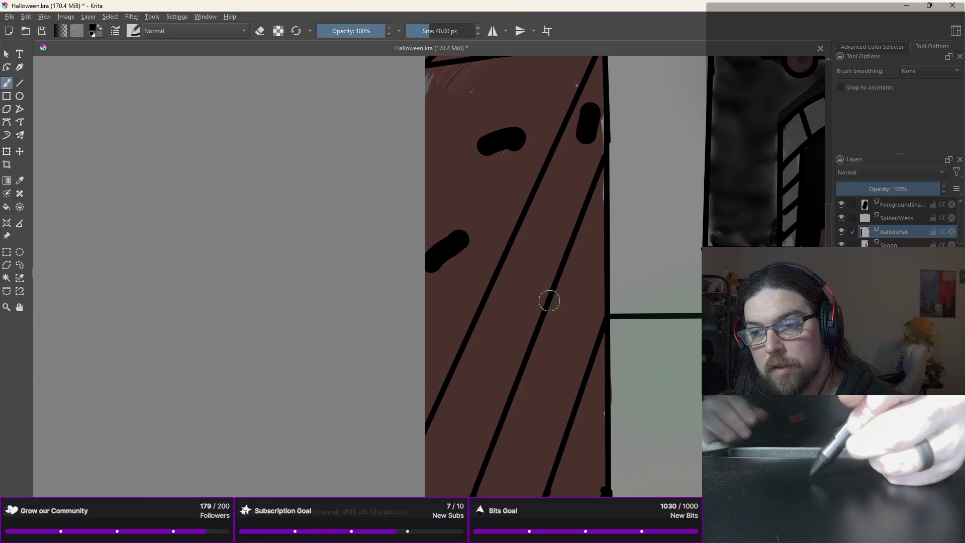
{"action": "left_click_drag", "start_coordinate": [583, 276], "coordinate": [586, 297]}
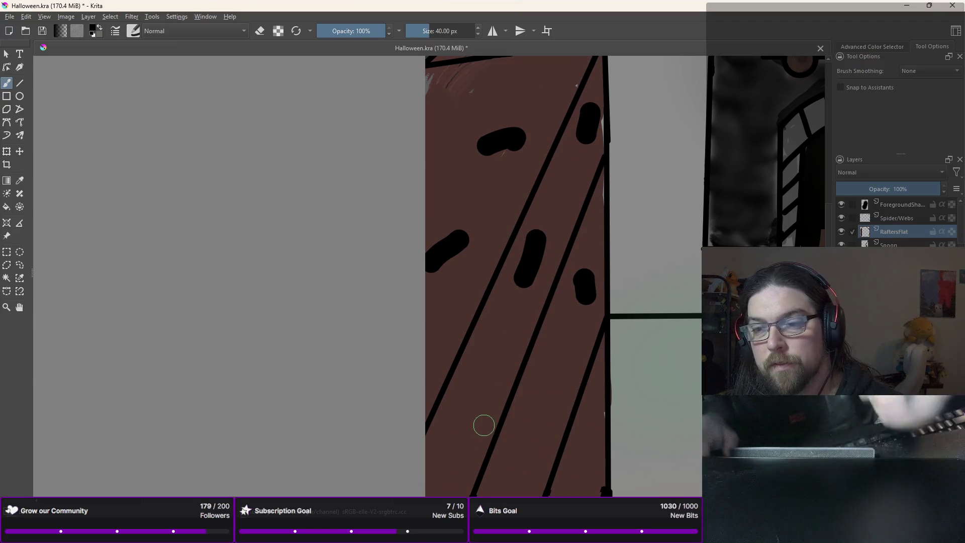
{"action": "left_click_drag", "start_coordinate": [484, 420], "coordinate": [518, 189]}
{"action": "left_click_drag", "start_coordinate": [563, 159], "coordinate": [552, 175]}
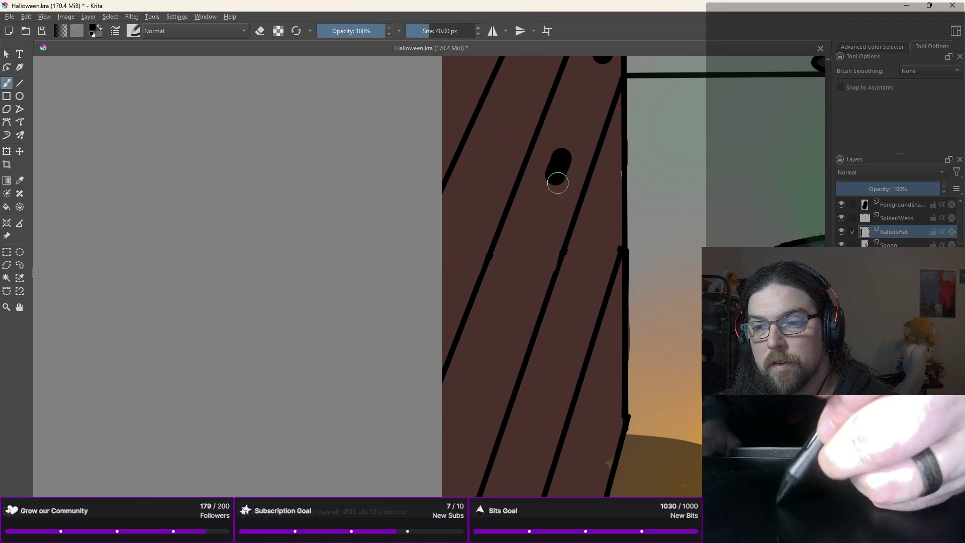
{"action": "left_click_drag", "start_coordinate": [595, 229], "coordinate": [588, 246]}
{"action": "left_click_drag", "start_coordinate": [611, 382], "coordinate": [605, 405]}
{"action": "left_click_drag", "start_coordinate": [506, 339], "coordinate": [490, 363]}
{"action": "left_click_drag", "start_coordinate": [480, 220], "coordinate": [467, 248]}
{"action": "left_click_drag", "start_coordinate": [457, 81], "coordinate": [427, 274]}
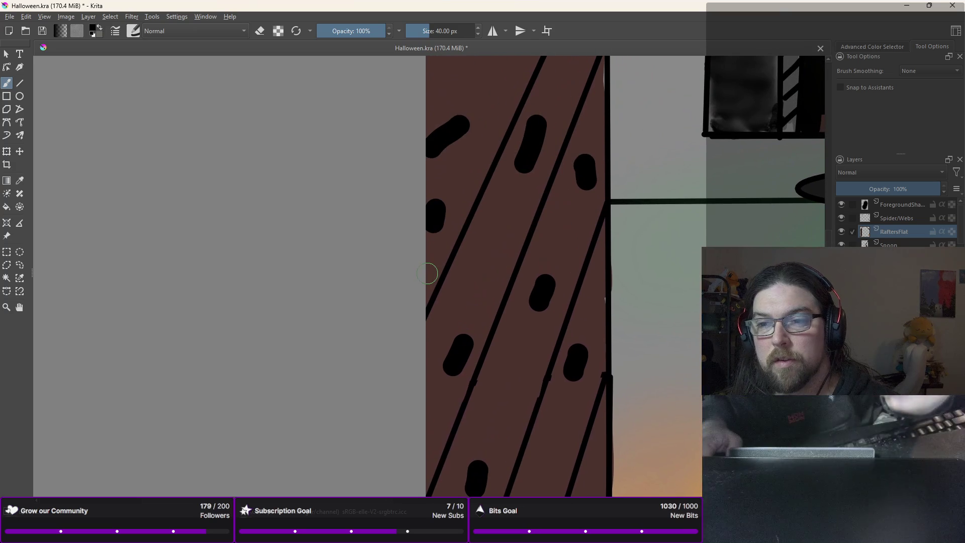
Step: Switch to beige and dab oval highlights beside the knots on the upper rafter
{"action": "right_click", "coordinate": [485, 177]}
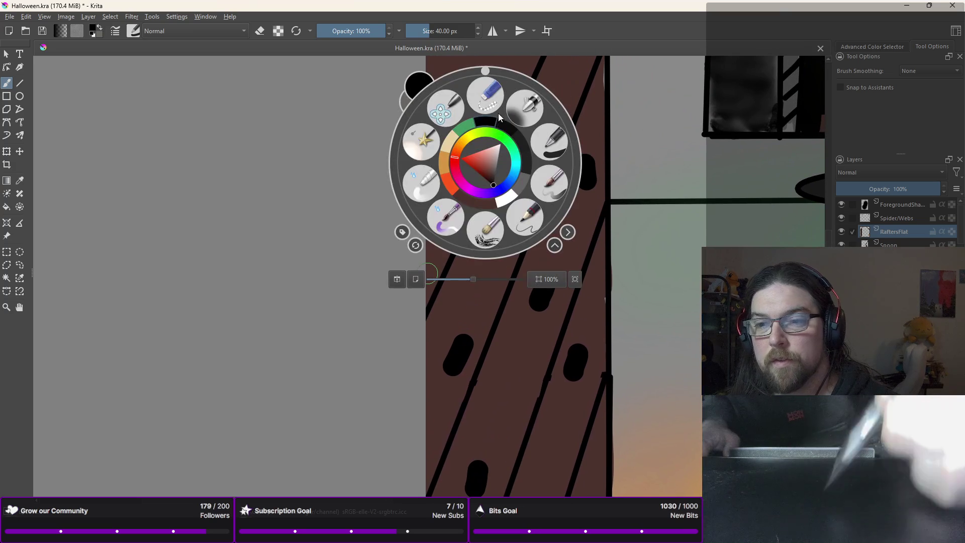
{"action": "left_click", "coordinate": [445, 145]}
{"action": "left_click_drag", "start_coordinate": [480, 83], "coordinate": [452, 194]}
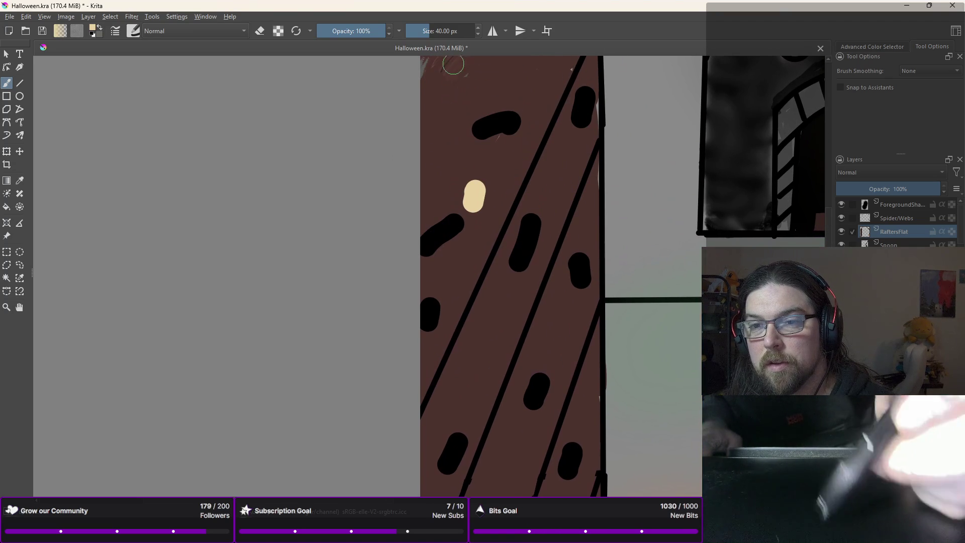
{"action": "left_click_drag", "start_coordinate": [448, 85], "coordinate": [443, 124]}
{"action": "left_click_drag", "start_coordinate": [446, 158], "coordinate": [442, 187]}
{"action": "left_click_drag", "start_coordinate": [517, 71], "coordinate": [512, 93]}
{"action": "left_click_drag", "start_coordinate": [560, 166], "coordinate": [552, 188]}
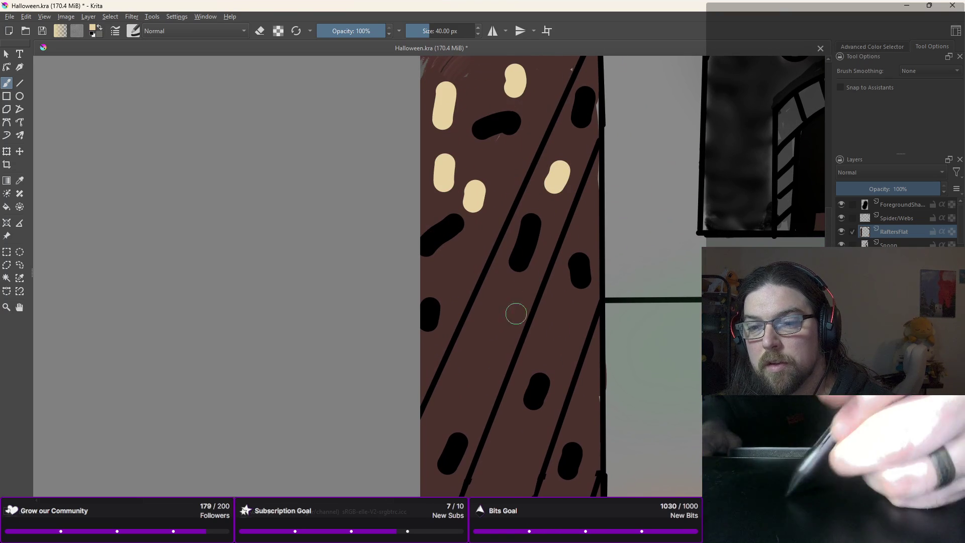
{"action": "left_click_drag", "start_coordinate": [495, 335], "coordinate": [478, 373]}
{"action": "left_click_drag", "start_coordinate": [570, 316], "coordinate": [560, 341]}
{"action": "left_click_drag", "start_coordinate": [508, 451], "coordinate": [500, 468]}
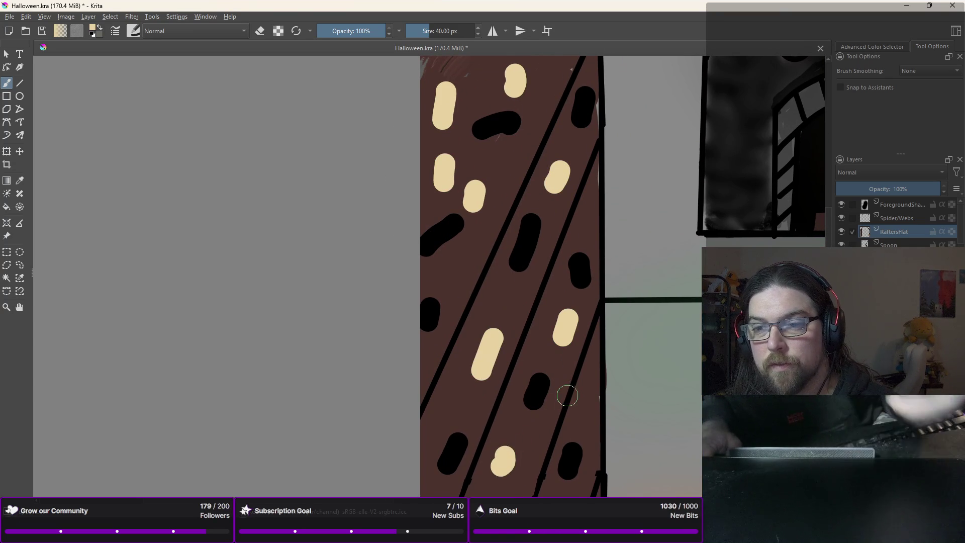
Step: Add more beige knot highlights lower on the rafter and zoom out to the whole illustration
{"action": "left_click_drag", "start_coordinate": [567, 395], "coordinate": [567, 274]}
{"action": "left_click_drag", "start_coordinate": [556, 411], "coordinate": [544, 442]}
{"action": "mouse_move", "coordinate": [485, 416]}
{"action": "left_mouse_down"}
{"action": "mouse_move", "coordinate": [480, 428]}
{"action": "mouse_move", "coordinate": [446, 328]}
{"action": "left_mouse_up"}
{"action": "left_click_drag", "start_coordinate": [540, 423], "coordinate": [528, 444]}
{"action": "left_click_drag", "start_coordinate": [457, 469], "coordinate": [448, 481]}
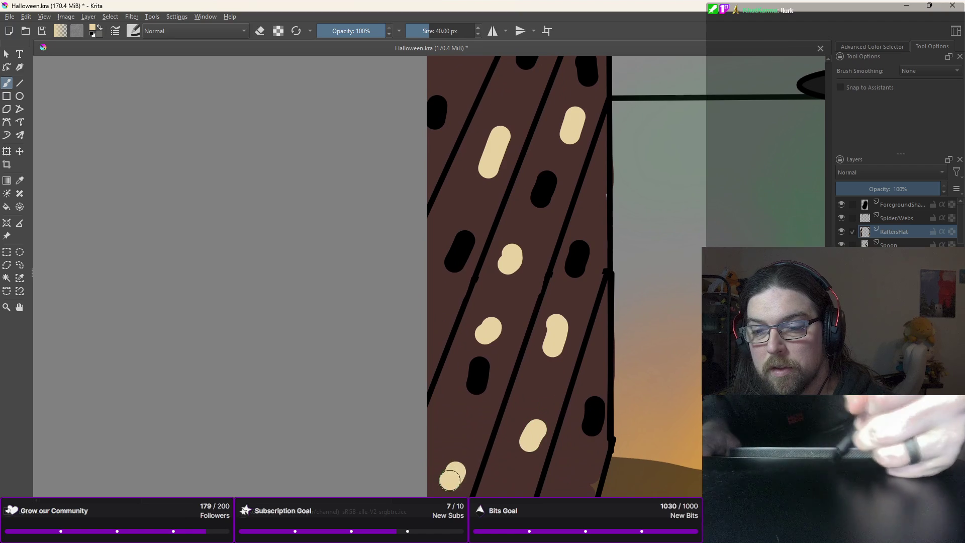
{"action": "left_click_drag", "start_coordinate": [583, 460], "coordinate": [572, 482]}
{"action": "left_click_drag", "start_coordinate": [578, 409], "coordinate": [588, 308]}
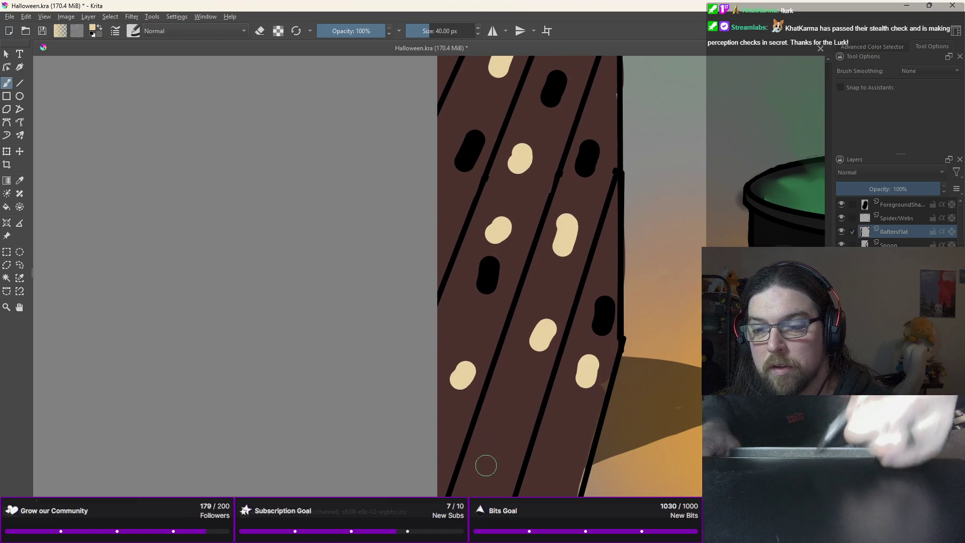
{"action": "key", "text": "minus"}
{"action": "key", "text": "minus"}
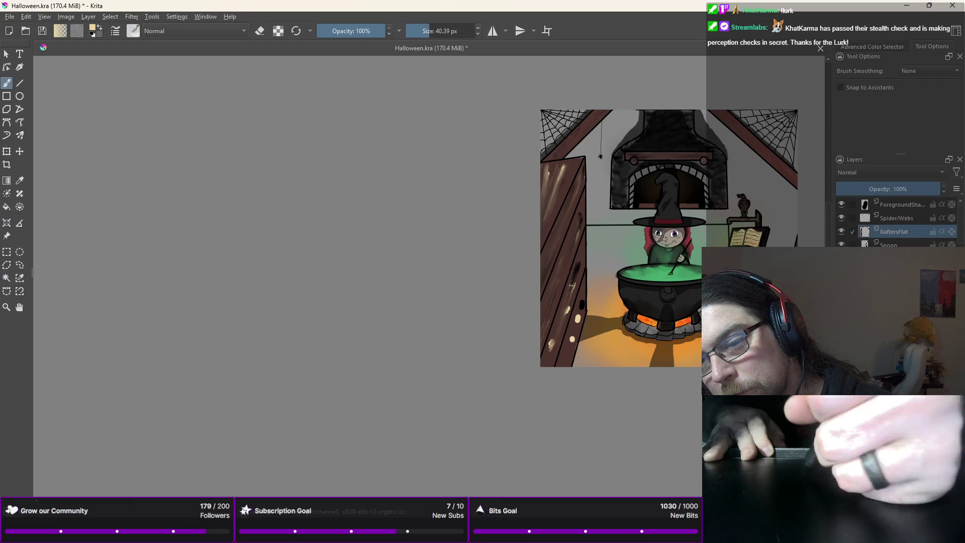
Step: Brush a faint light wood-grain streak across the left rafter
{"action": "left_click_drag", "start_coordinate": [578, 262], "coordinate": [570, 306]}
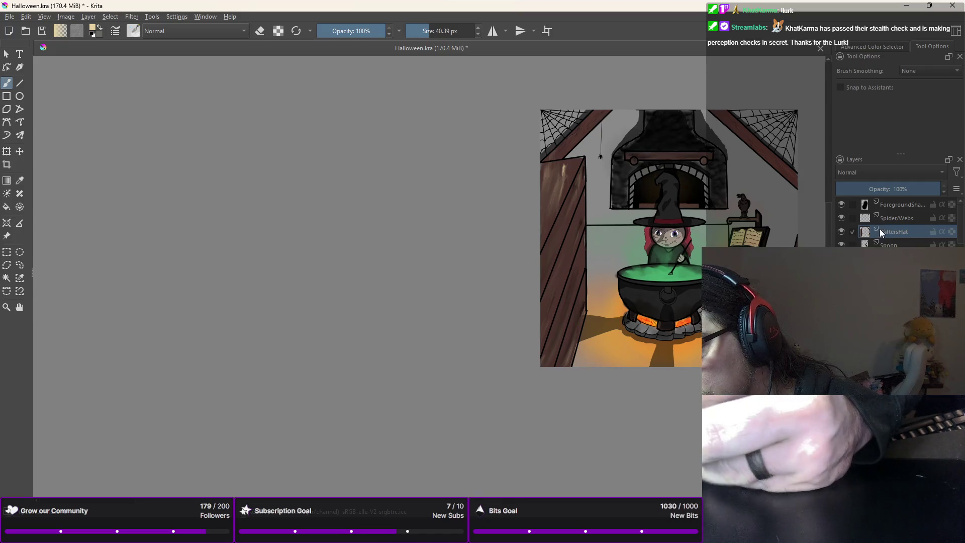
Step: Make Spider/Webs active with black paint and the Line tool, starting a line on the door
{"action": "left_click", "coordinate": [882, 242]}
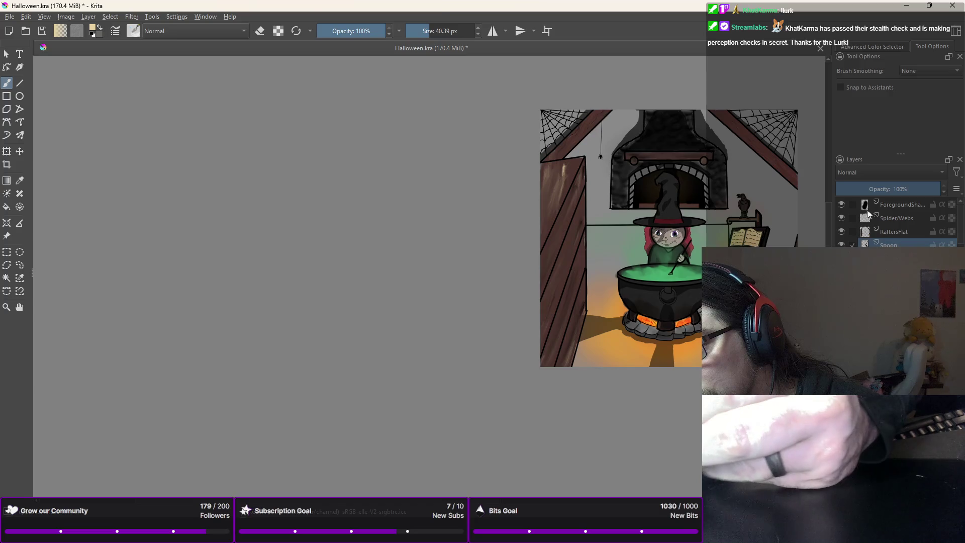
{"action": "left_click", "coordinate": [885, 219]}
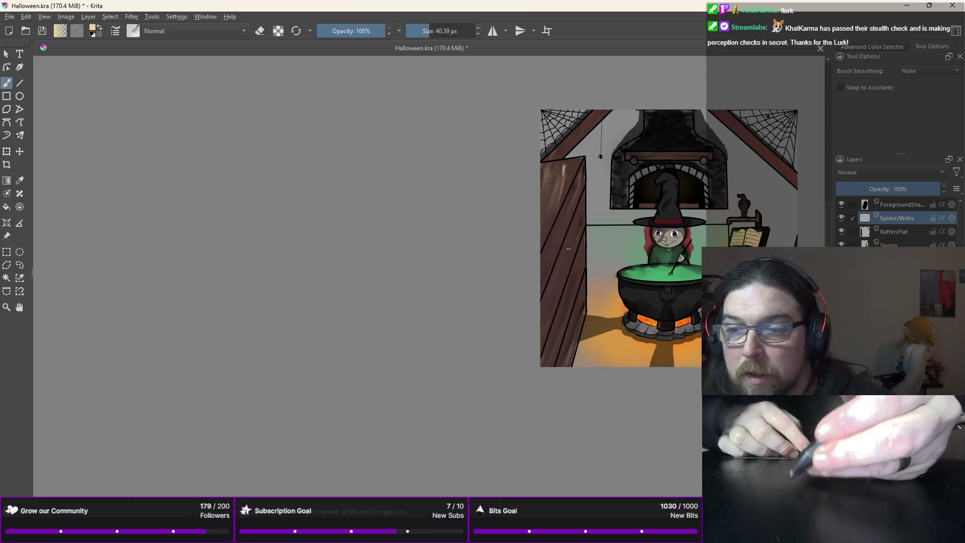
{"action": "right_click", "coordinate": [571, 264]}
{"action": "left_click", "coordinate": [580, 229]}
{"action": "right_click", "coordinate": [579, 229]}
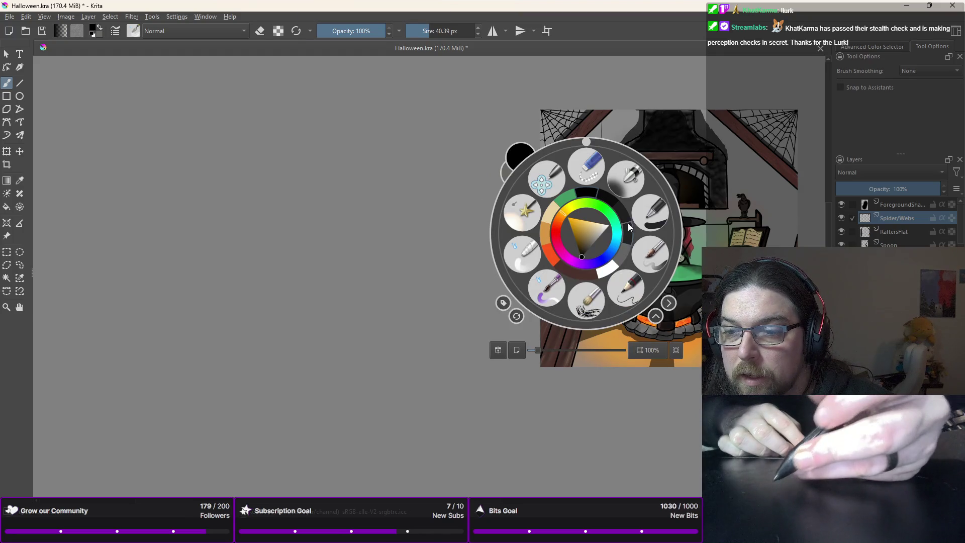
{"action": "left_click", "coordinate": [545, 168]}
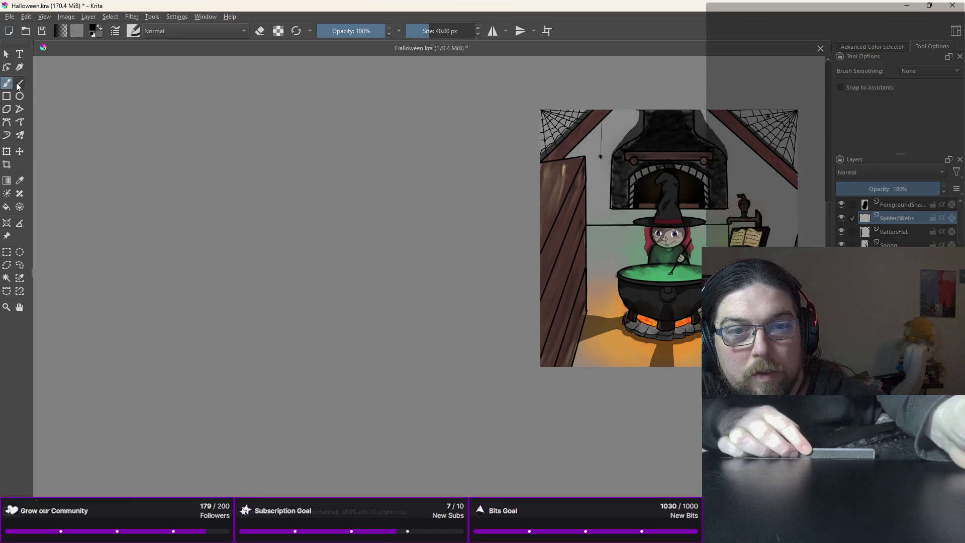
{"action": "left_click", "coordinate": [20, 83]}
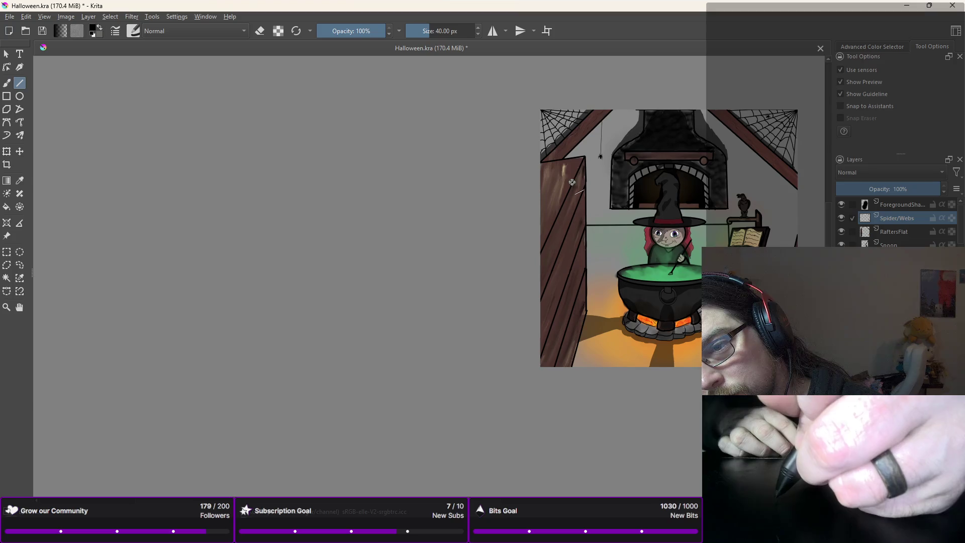
{"action": "left_click_drag", "start_coordinate": [572, 182], "coordinate": [572, 185]}
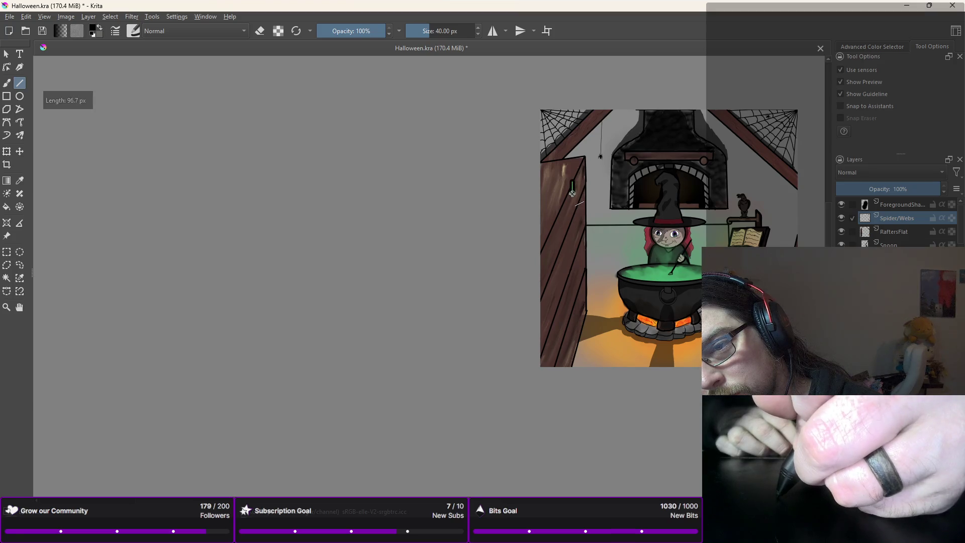
Step: Switch to a thin 4 px brush and draw short vertical and diagonal lines on the plank
{"action": "right_click", "coordinate": [553, 172]}
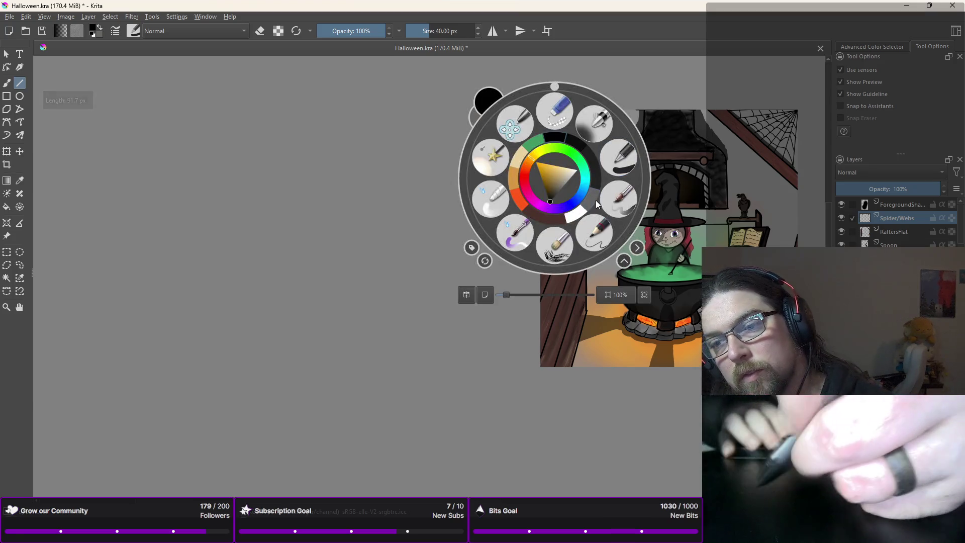
{"action": "left_click", "coordinate": [594, 223]}
{"action": "scroll", "coordinate": [594, 223], "scroll_direction": "up", "scroll_amount": 5}
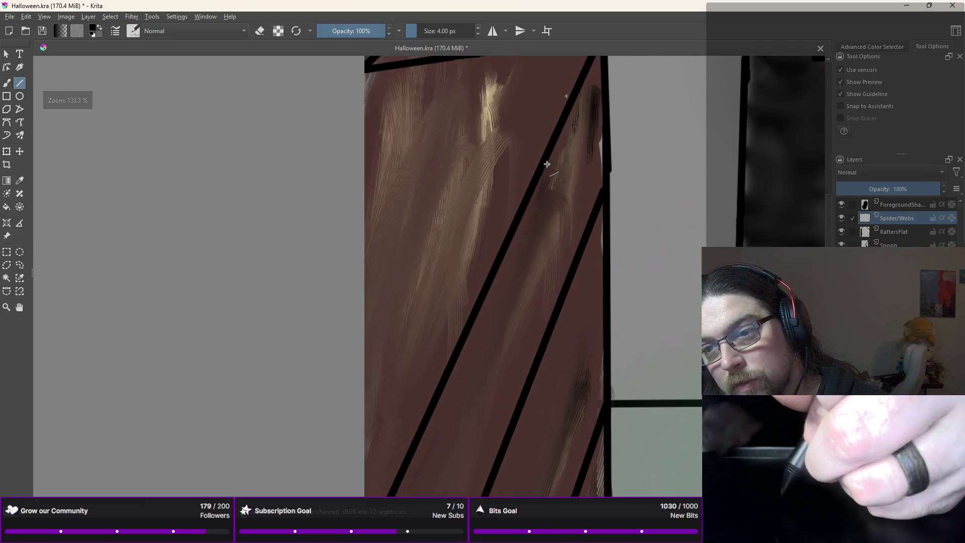
{"action": "left_click_drag", "start_coordinate": [543, 164], "coordinate": [542, 223]}
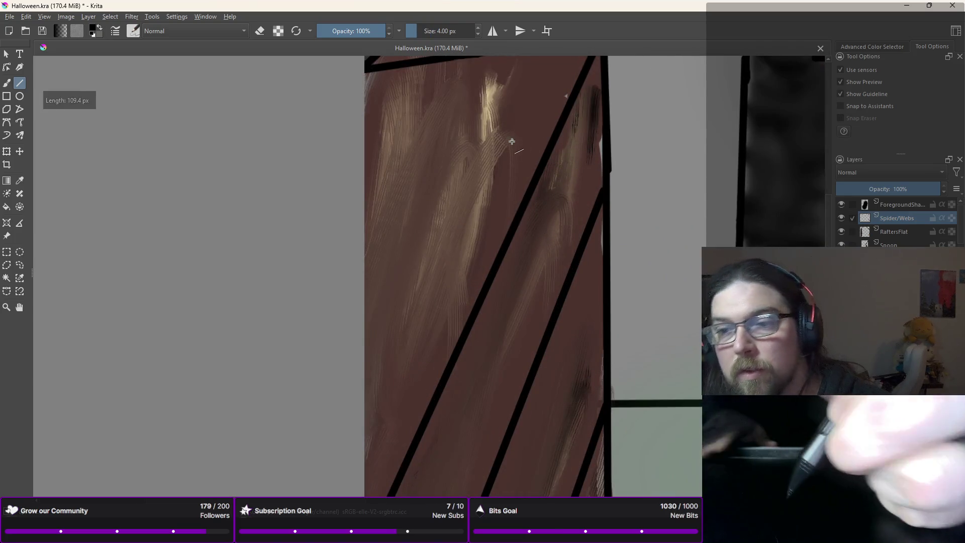
{"action": "right_click", "coordinate": [511, 162]}
{"action": "left_click", "coordinate": [552, 137]}
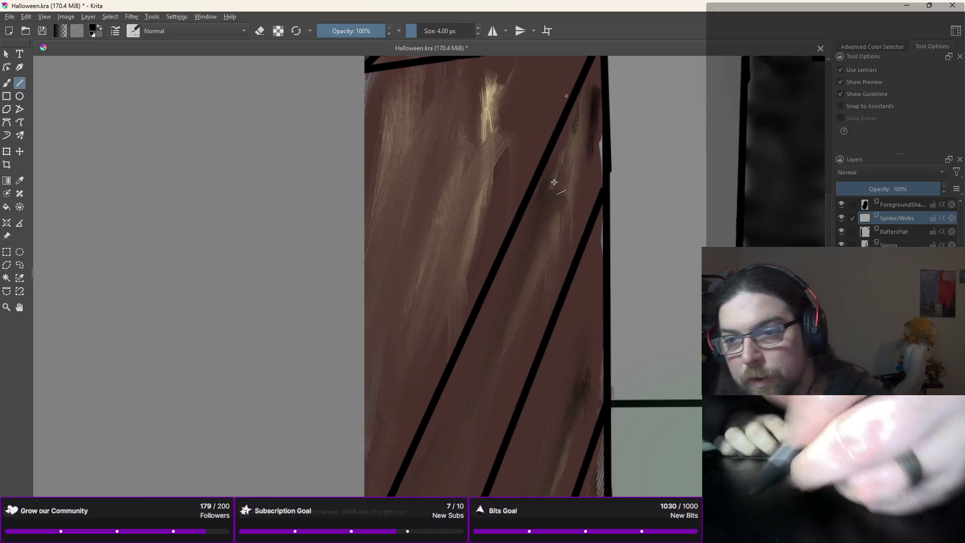
{"action": "left_click_drag", "start_coordinate": [534, 184], "coordinate": [533, 189]}
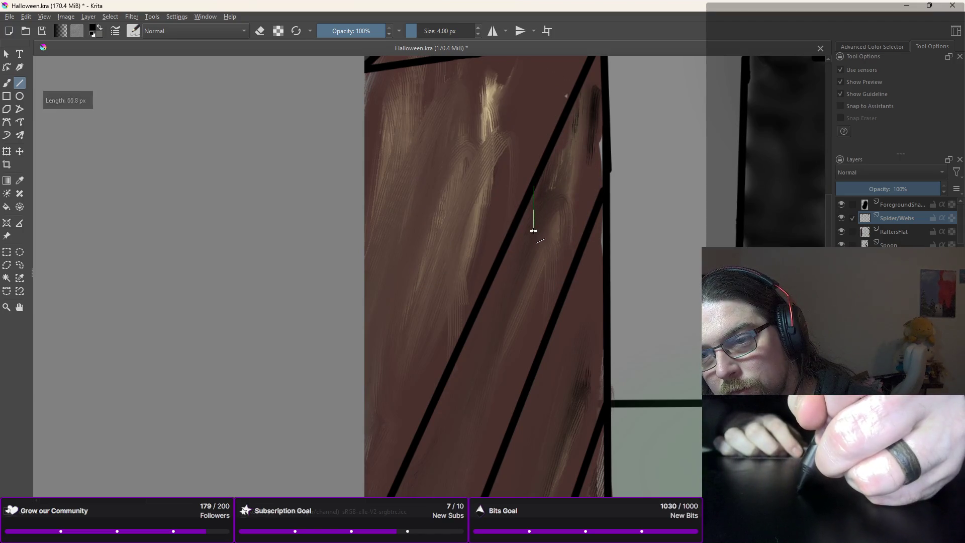
{"action": "left_click_drag", "start_coordinate": [533, 231], "coordinate": [537, 228]}
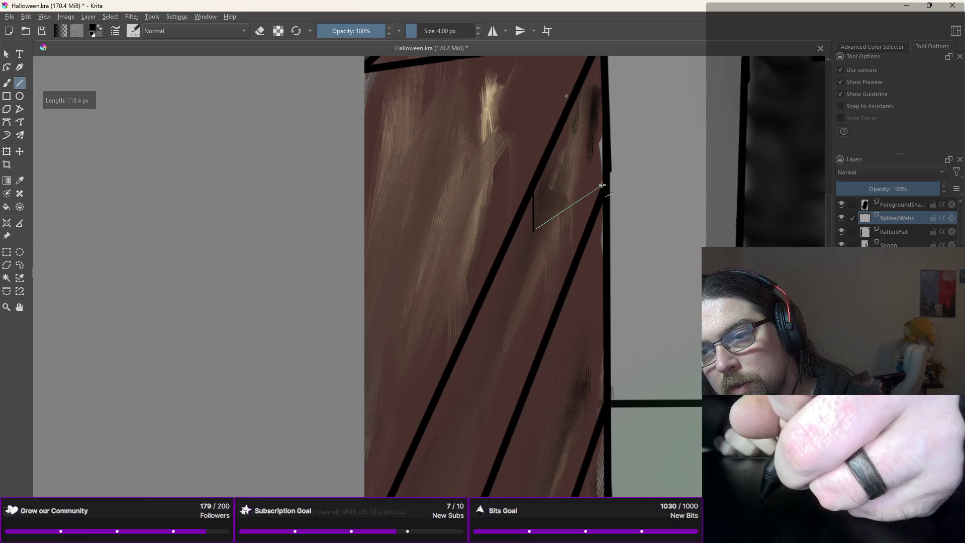
{"action": "left_click_drag", "start_coordinate": [585, 193], "coordinate": [599, 184]}
{"action": "scroll", "coordinate": [598, 175], "scroll_direction": "down", "scroll_amount": 2}
{"action": "scroll", "coordinate": [564, 259], "scroll_direction": "down", "scroll_amount": 3}
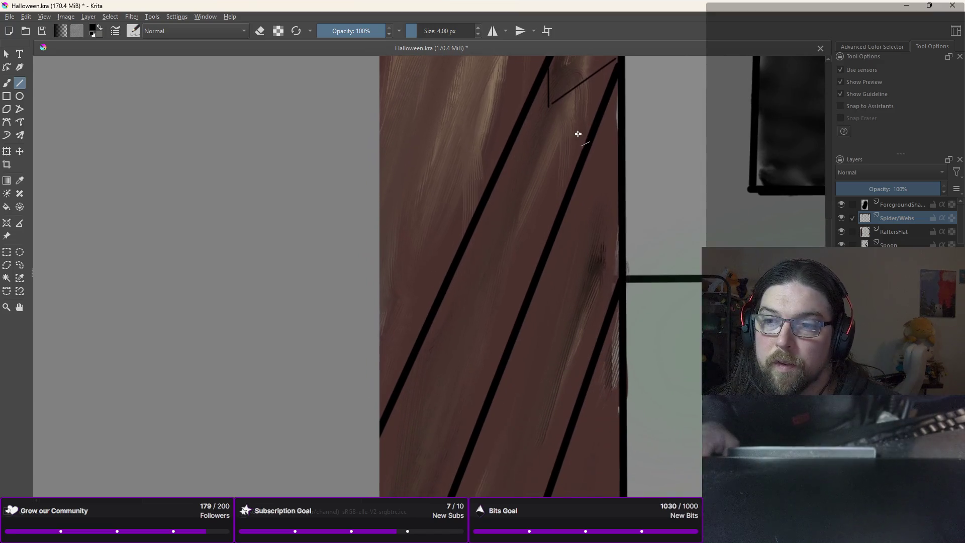
{"action": "scroll", "coordinate": [575, 134], "scroll_direction": "down", "scroll_amount": 4}
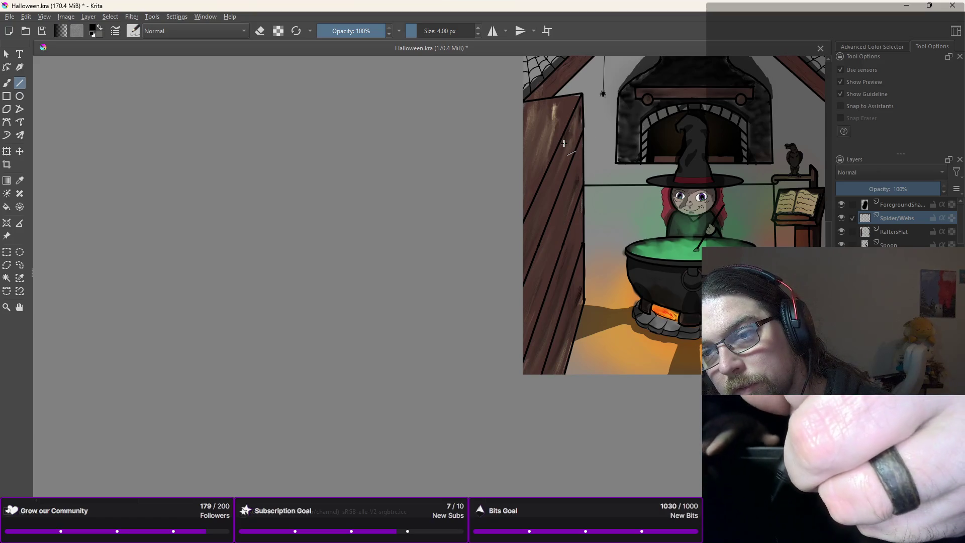
Step: Draw horizontal black lines across the wooden panel at several heights to mark step edges
{"action": "left_click_drag", "start_coordinate": [566, 142], "coordinate": [581, 127]}
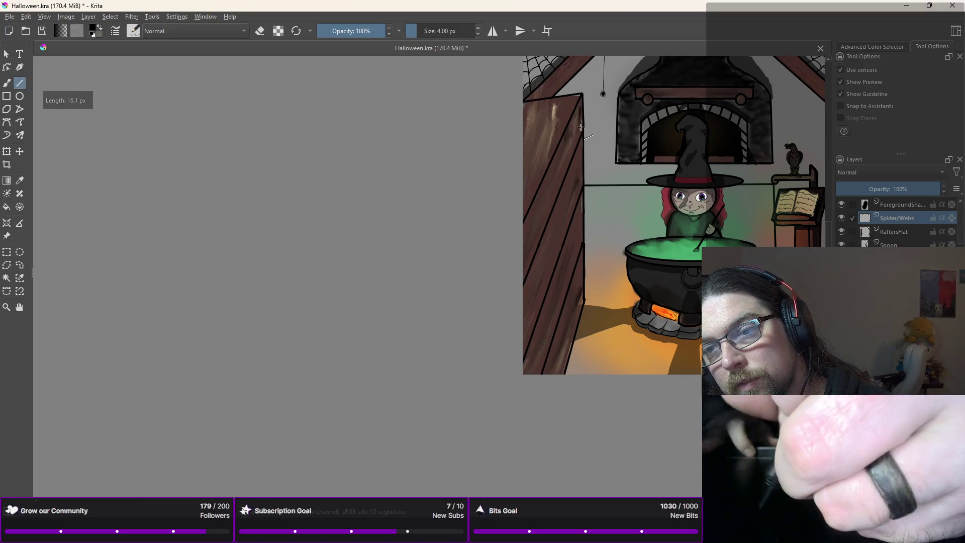
{"action": "left_click_drag", "start_coordinate": [583, 128], "coordinate": [568, 130]}
{"action": "left_click_drag", "start_coordinate": [582, 187], "coordinate": [563, 188]}
{"action": "left_click_drag", "start_coordinate": [583, 240], "coordinate": [566, 239]}
{"action": "left_click_drag", "start_coordinate": [588, 292], "coordinate": [566, 297]}
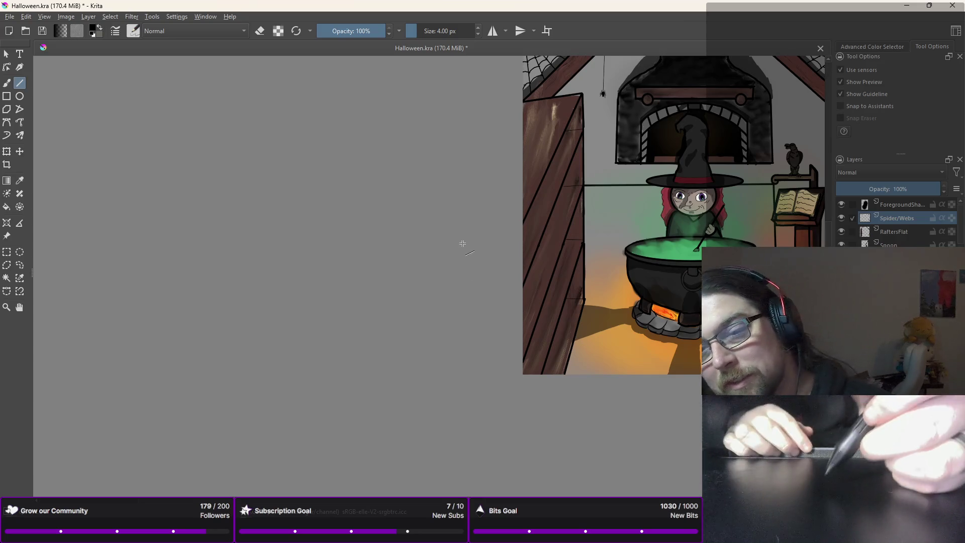
{"action": "left_click", "coordinate": [887, 205]}
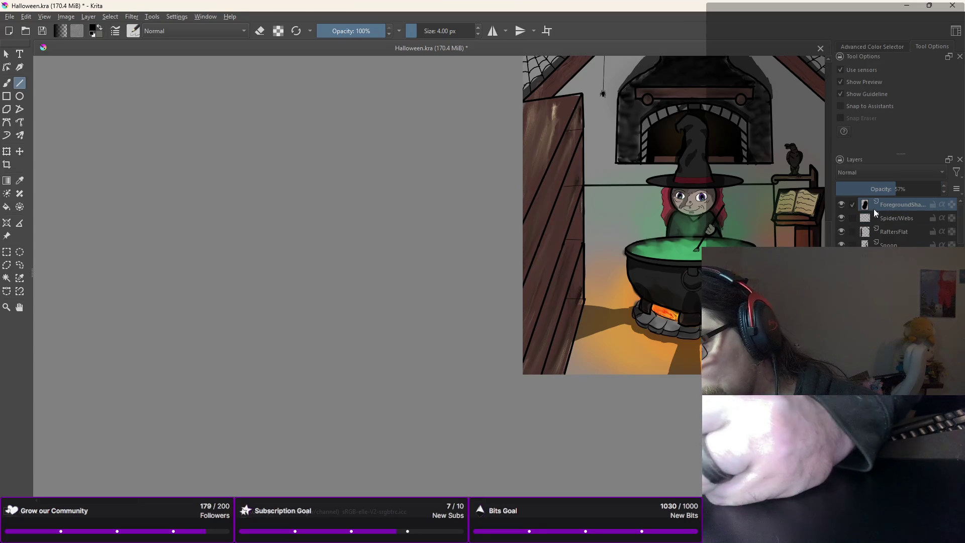
Step: Switch to the Freehand Brush with the 40 px preset from the pop-up palette
{"action": "key", "text": "b"}
{"action": "right_click", "coordinate": [647, 244]}
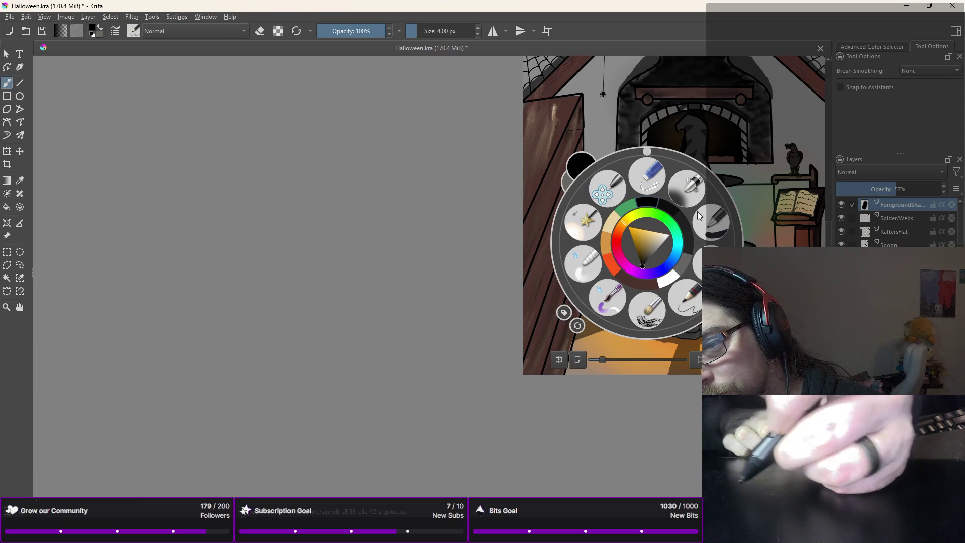
{"action": "left_click", "coordinate": [710, 225]}
Step: Paint soft dark shadow patches along the door edge and lower left planks
{"action": "left_click_drag", "start_coordinate": [573, 329], "coordinate": [581, 315]}
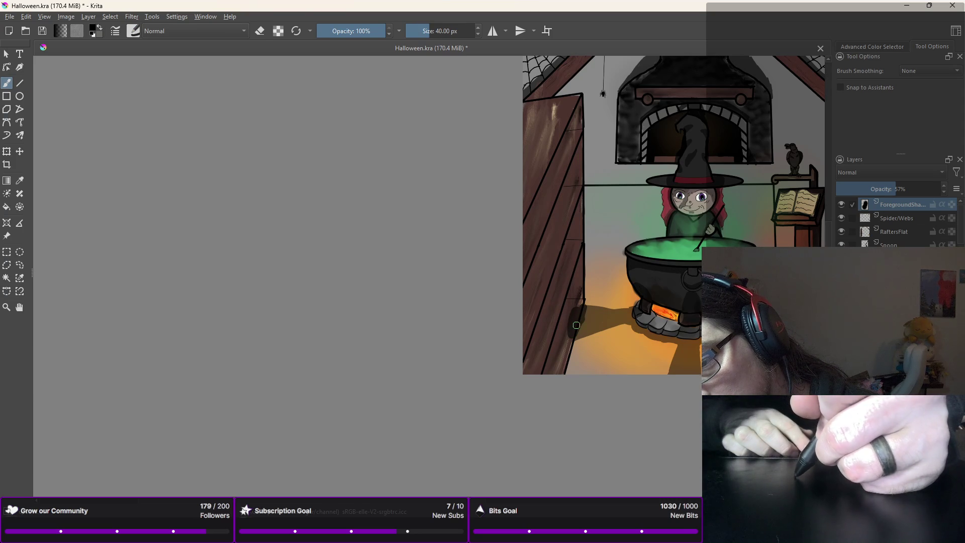
{"action": "left_click_drag", "start_coordinate": [576, 317], "coordinate": [571, 332]}
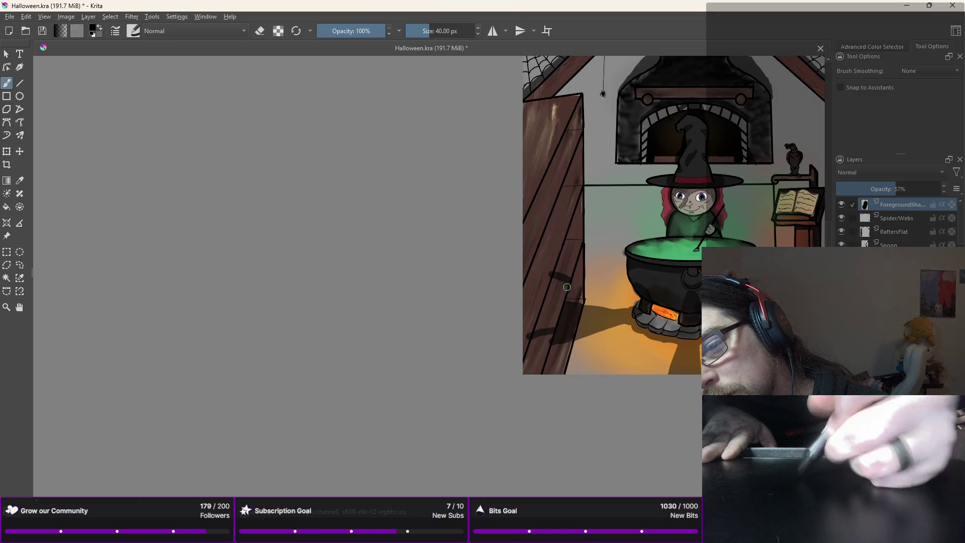
{"action": "left_click_drag", "start_coordinate": [565, 284], "coordinate": [558, 307]}
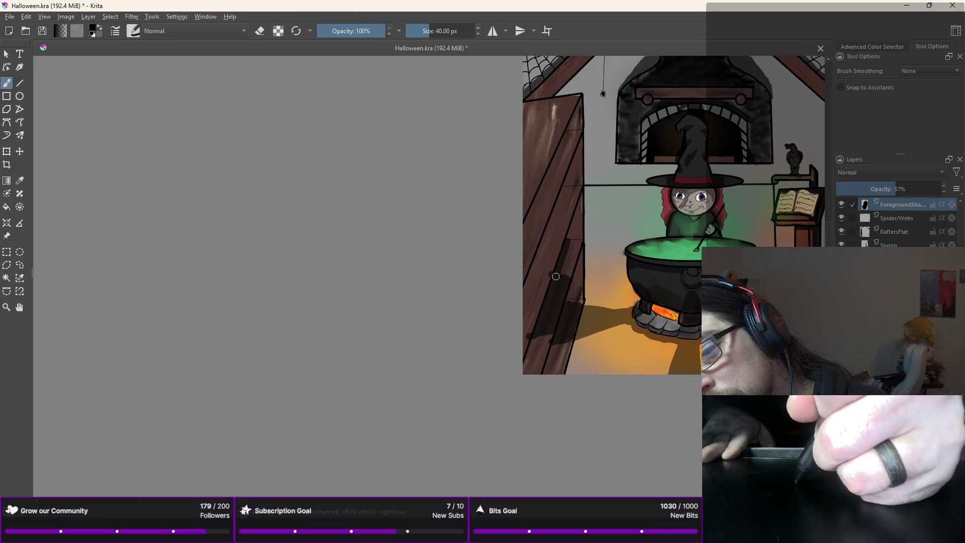
{"action": "left_click_drag", "start_coordinate": [557, 276], "coordinate": [533, 339]}
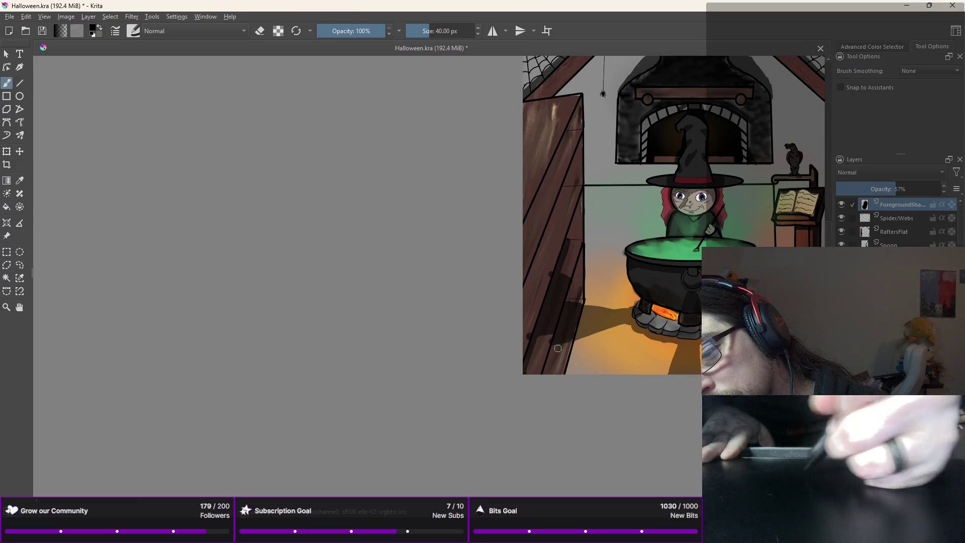
{"action": "left_click_drag", "start_coordinate": [547, 372], "coordinate": [569, 299]}
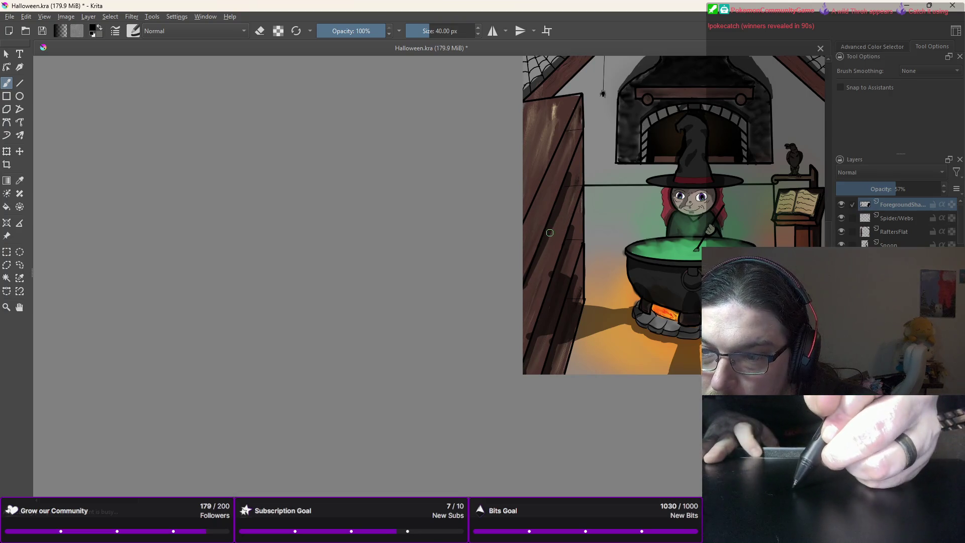
{"action": "left_click_drag", "start_coordinate": [548, 233], "coordinate": [559, 247]}
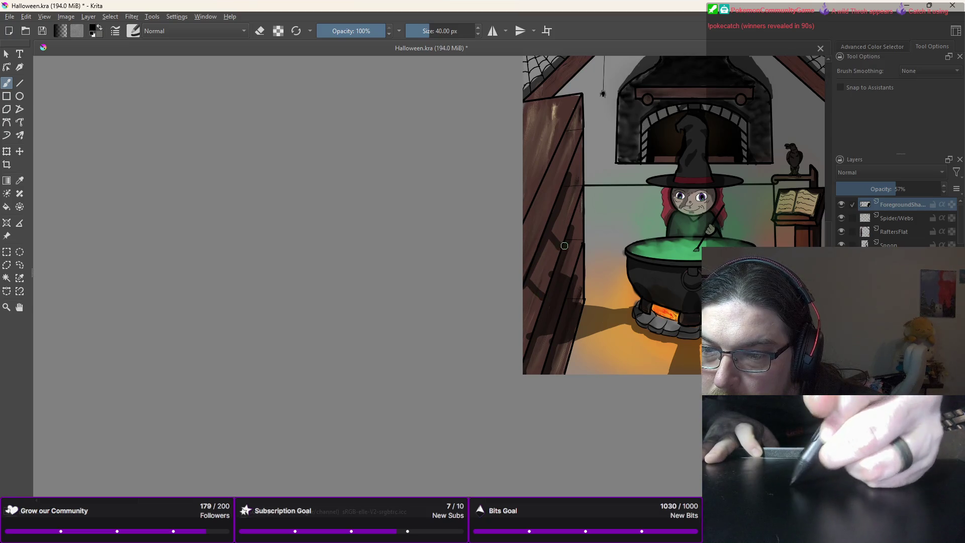
Step: Paint heavier dark strokes down the full height of the left door planks
{"action": "left_click_drag", "start_coordinate": [542, 297], "coordinate": [546, 269]}
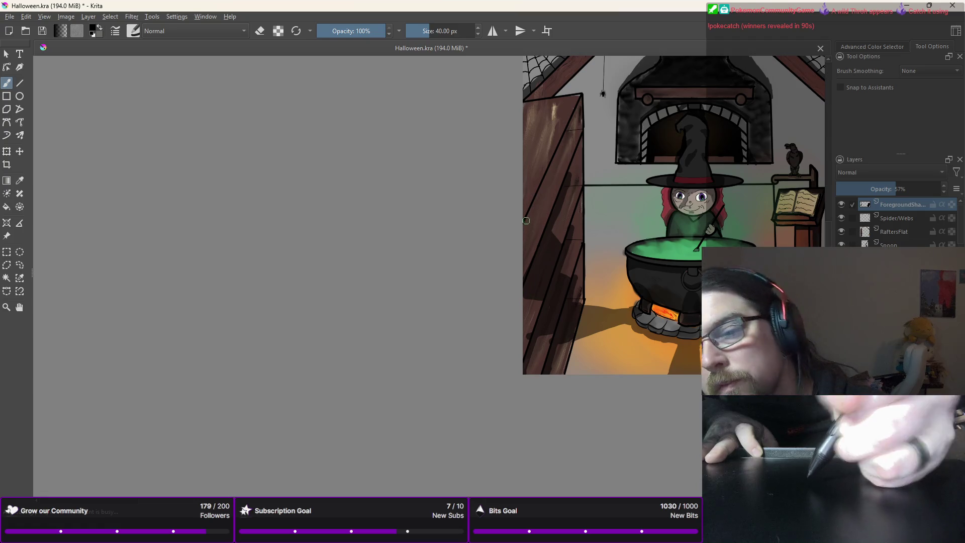
{"action": "left_click_drag", "start_coordinate": [577, 111], "coordinate": [558, 152]}
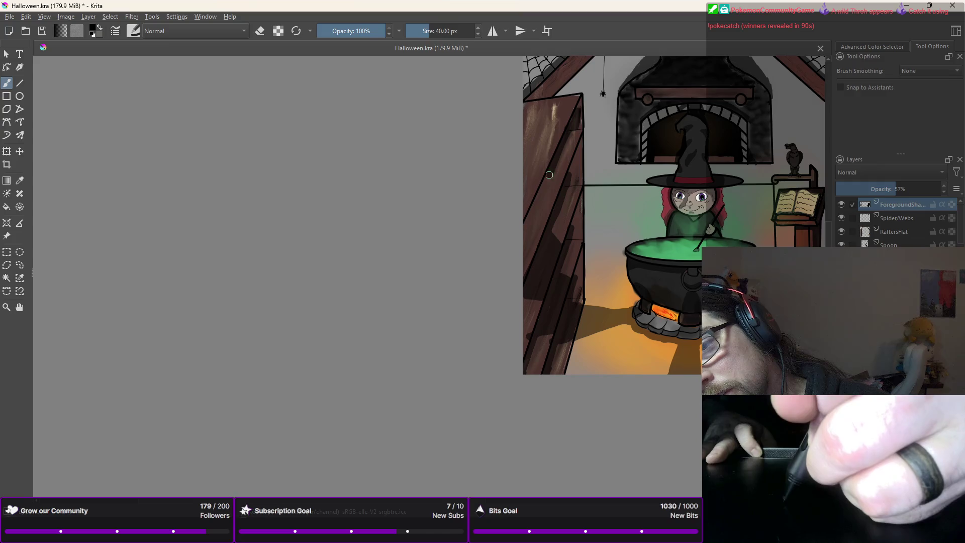
{"action": "left_click_drag", "start_coordinate": [558, 152], "coordinate": [532, 205]}
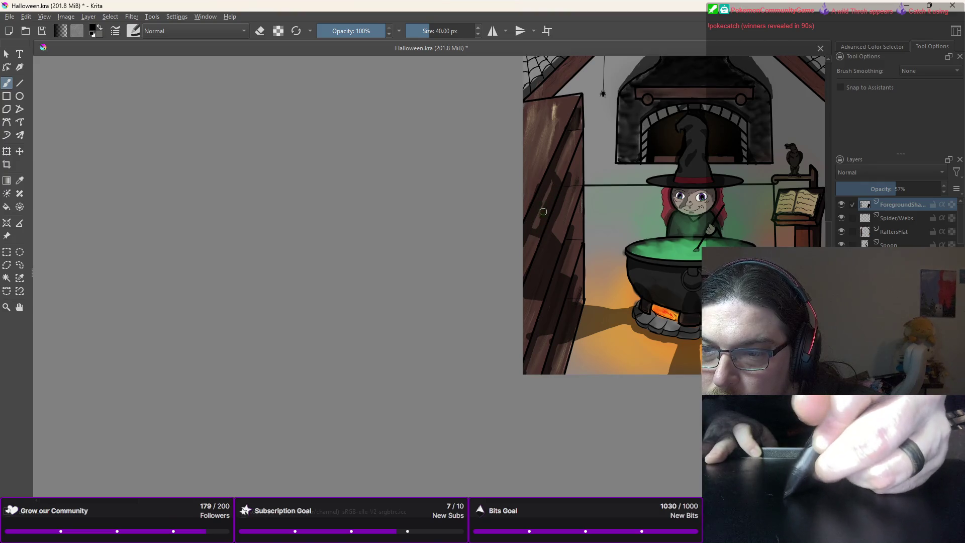
{"action": "left_click_drag", "start_coordinate": [543, 215], "coordinate": [535, 222]}
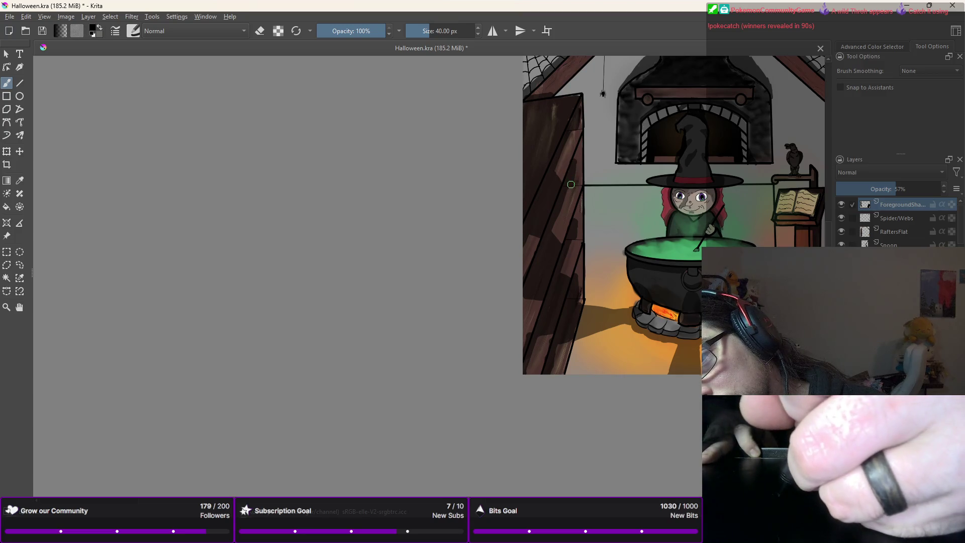
{"action": "left_click_drag", "start_coordinate": [571, 184], "coordinate": [547, 312]}
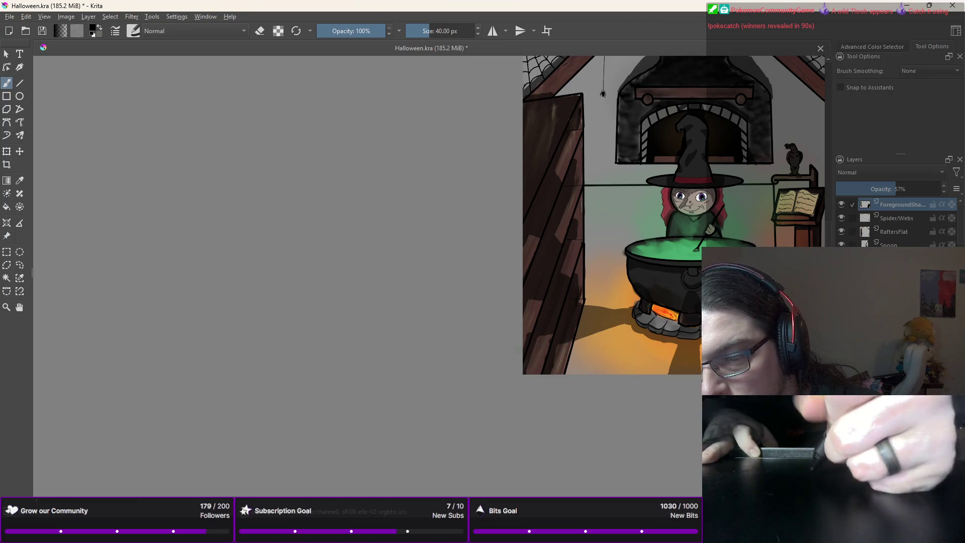
Step: Try a smaller eraser preset, then return to the normal 40 px brush
{"action": "right_click", "coordinate": [512, 343]}
{"action": "left_click", "coordinate": [565, 276]}
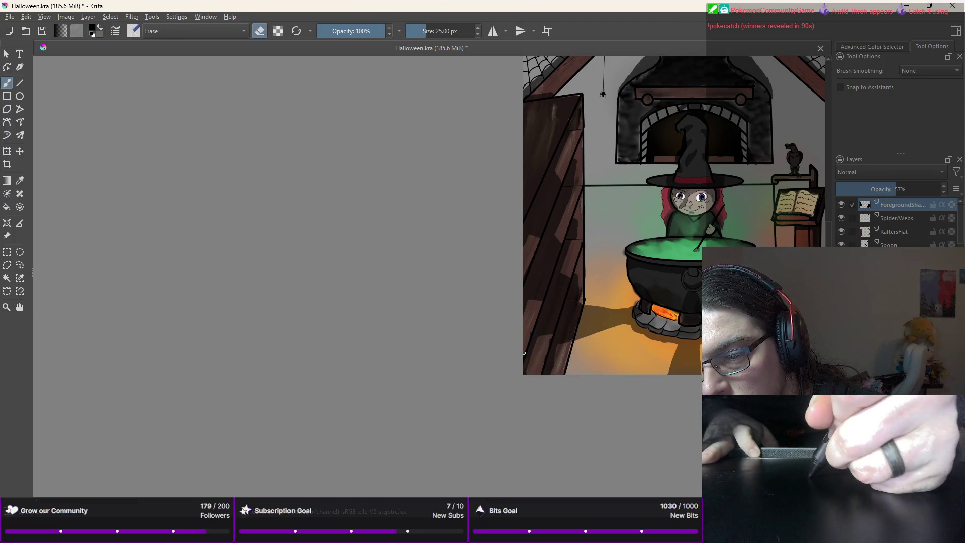
{"action": "right_click", "coordinate": [521, 335]}
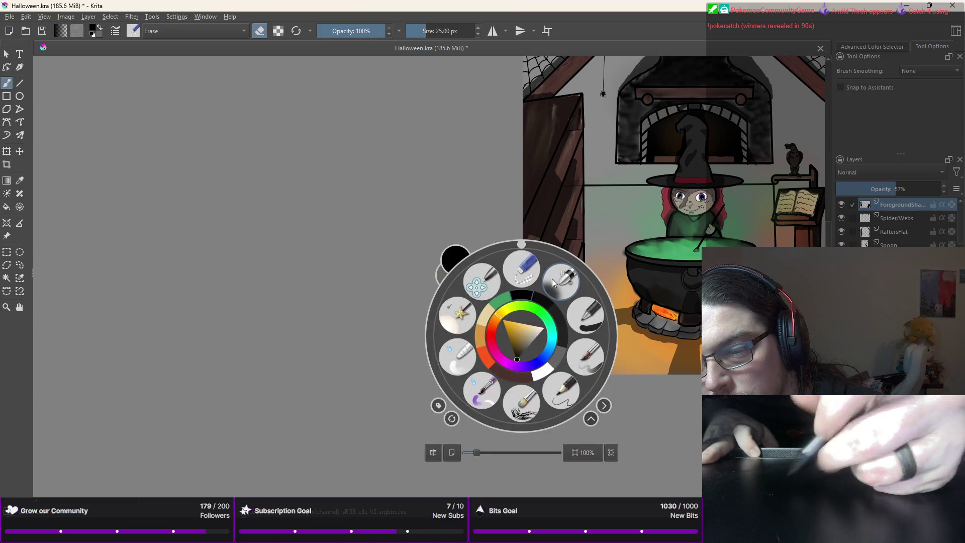
{"action": "left_click", "coordinate": [580, 313]}
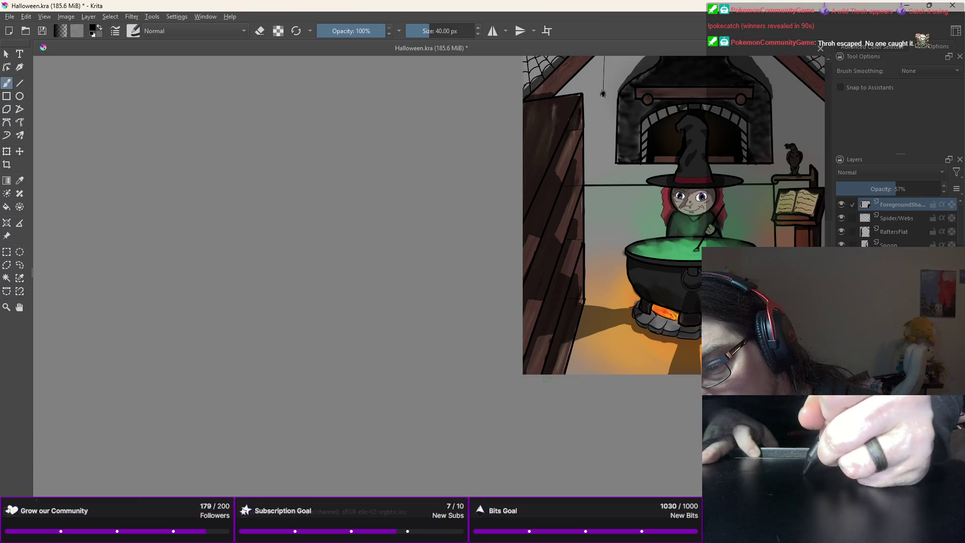
Step: Select the large Color Dodge brush preset with a red-orange colour
{"action": "right_click", "coordinate": [548, 333]}
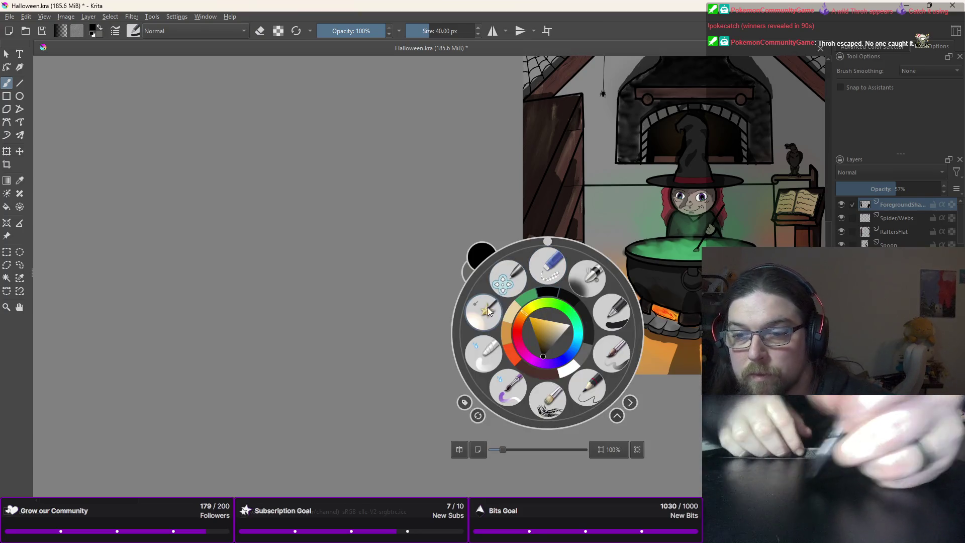
{"action": "left_click", "coordinate": [489, 306]}
{"action": "right_click", "coordinate": [501, 293]}
{"action": "left_click", "coordinate": [485, 282]}
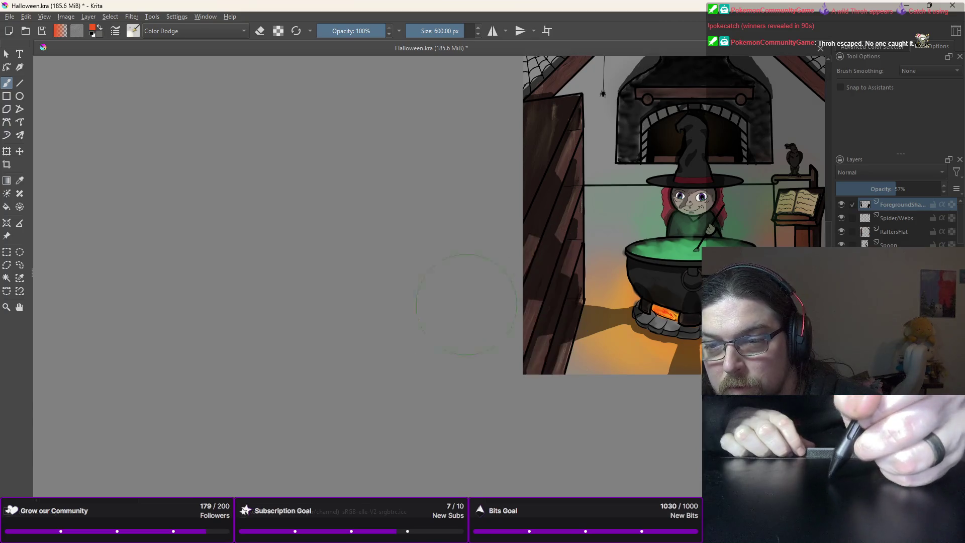
{"action": "left_click", "coordinate": [540, 190]}
Step: Paint an orange glow on the door planks, undo the bright streaks, and repaint softer
{"action": "left_click_drag", "start_coordinate": [555, 254], "coordinate": [538, 201]}
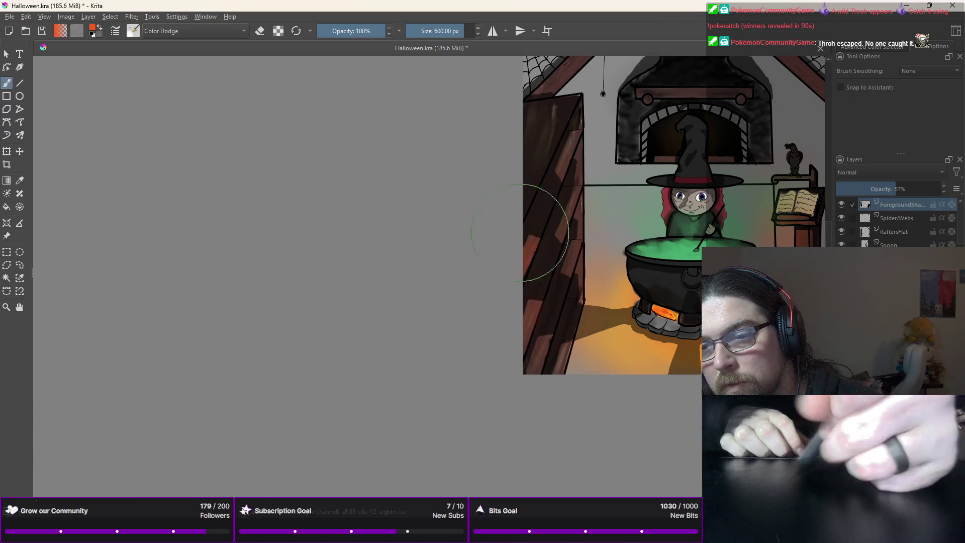
{"action": "left_click_drag", "start_coordinate": [527, 166], "coordinate": [543, 205]}
{"action": "key", "text": "ctrl+z"}
{"action": "left_click_drag", "start_coordinate": [556, 281], "coordinate": [551, 192]}
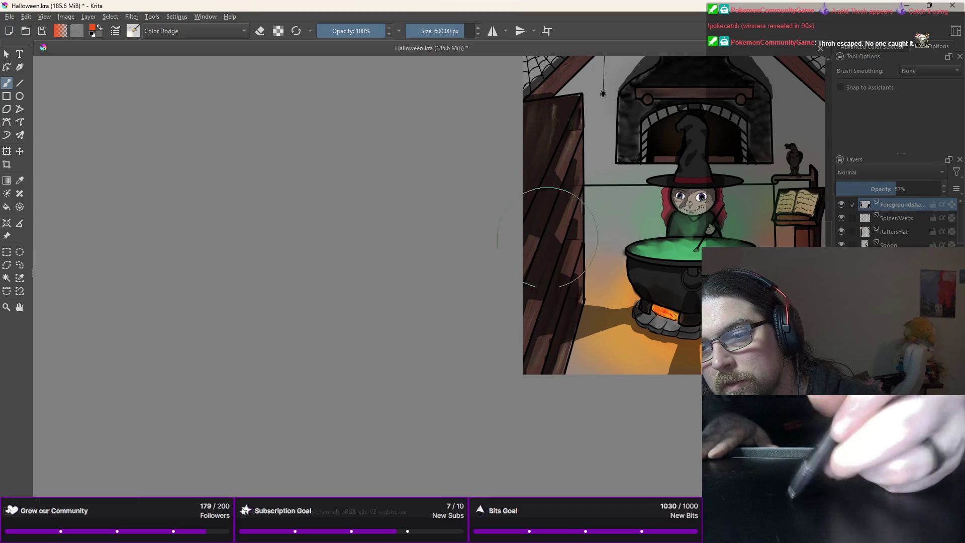
{"action": "left_click_drag", "start_coordinate": [569, 345], "coordinate": [556, 203]}
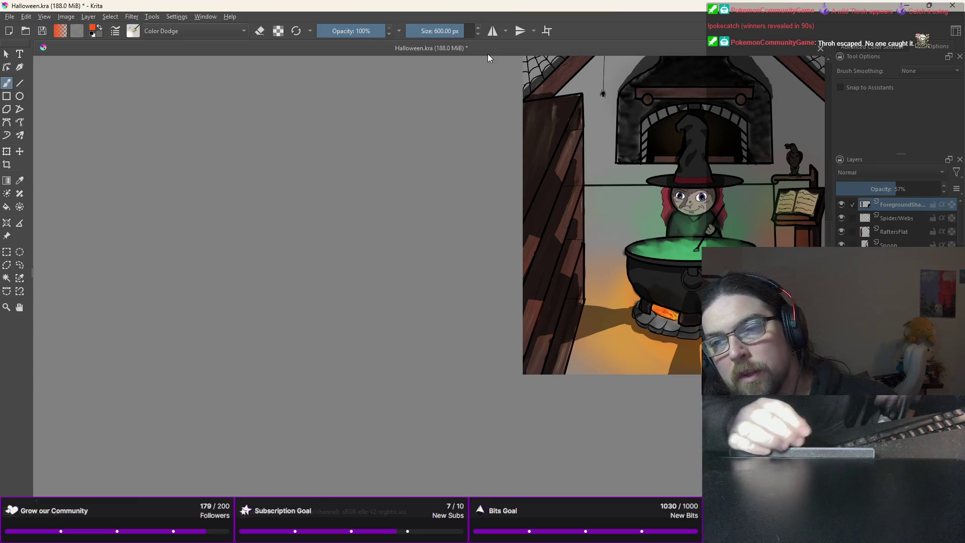
Step: Switch back to the Normal 40 px brush with black paint colour
{"action": "right_click", "coordinate": [592, 129]}
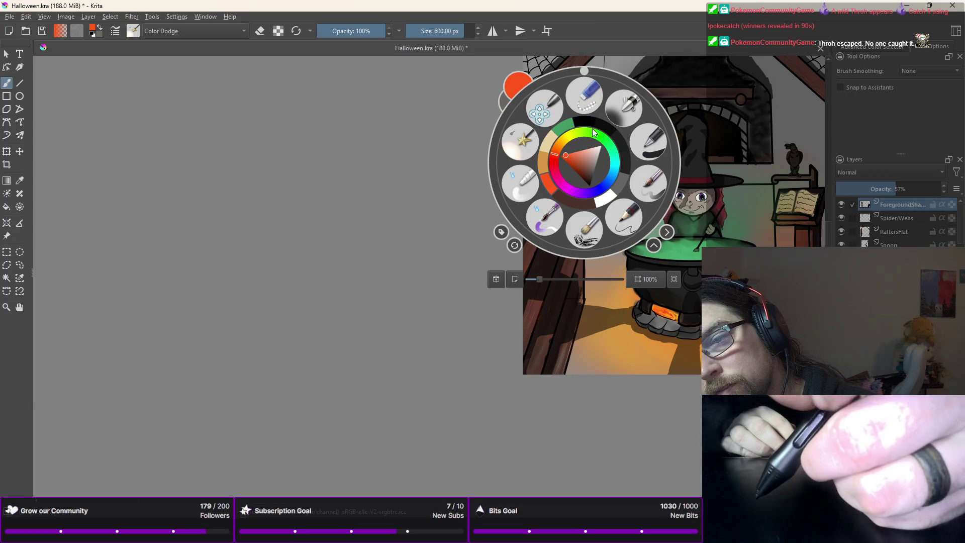
{"action": "left_click", "coordinate": [591, 126]}
{"action": "right_click", "coordinate": [604, 128]}
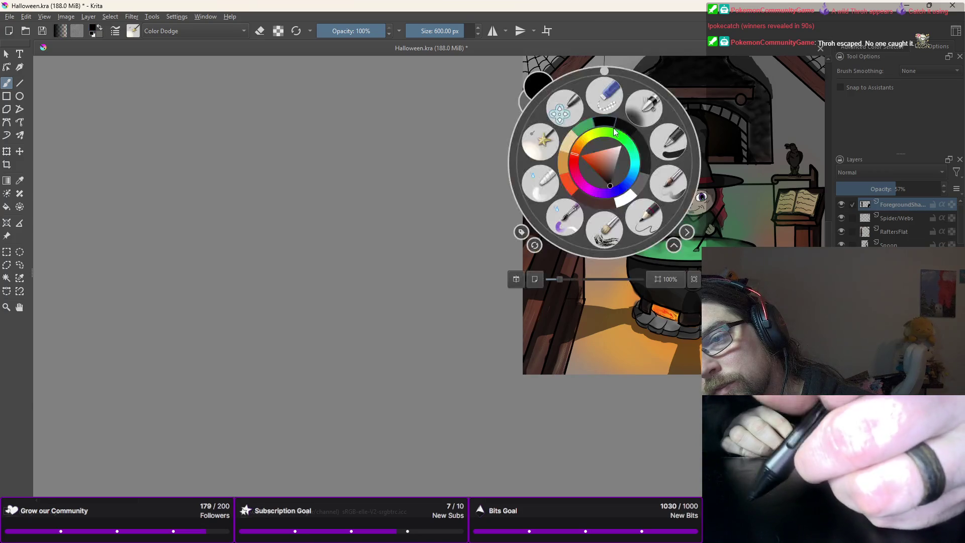
{"action": "left_click", "coordinate": [576, 129]}
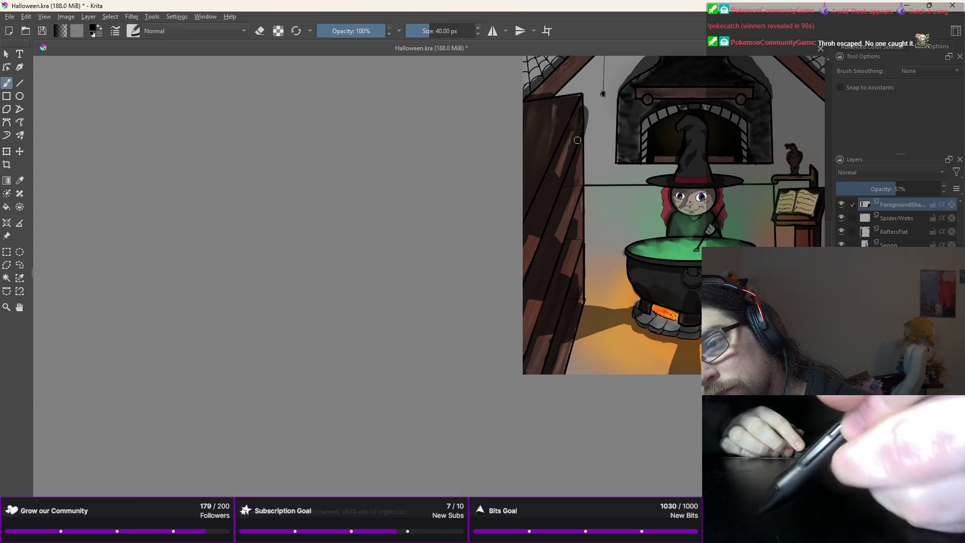
Step: Darken the door planks and left edge, then make Spider/Webs the active layer
{"action": "left_click_drag", "start_coordinate": [568, 133], "coordinate": [558, 179]}
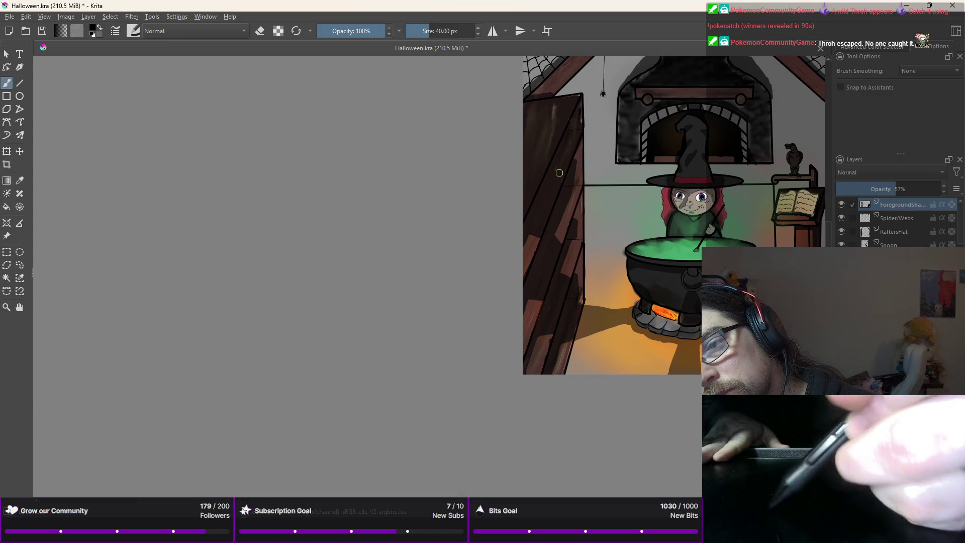
{"action": "left_click_drag", "start_coordinate": [535, 235], "coordinate": [527, 274]}
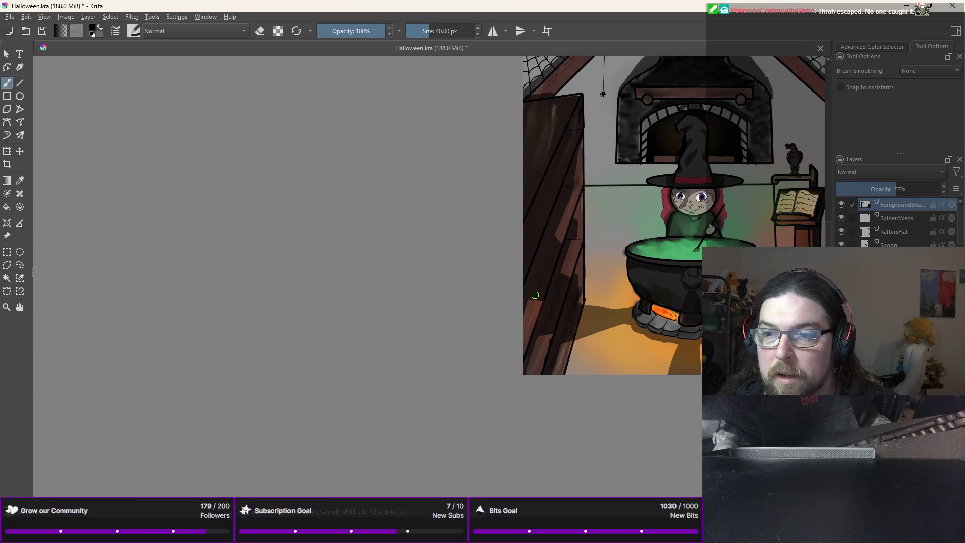
{"action": "left_click", "coordinate": [898, 218]}
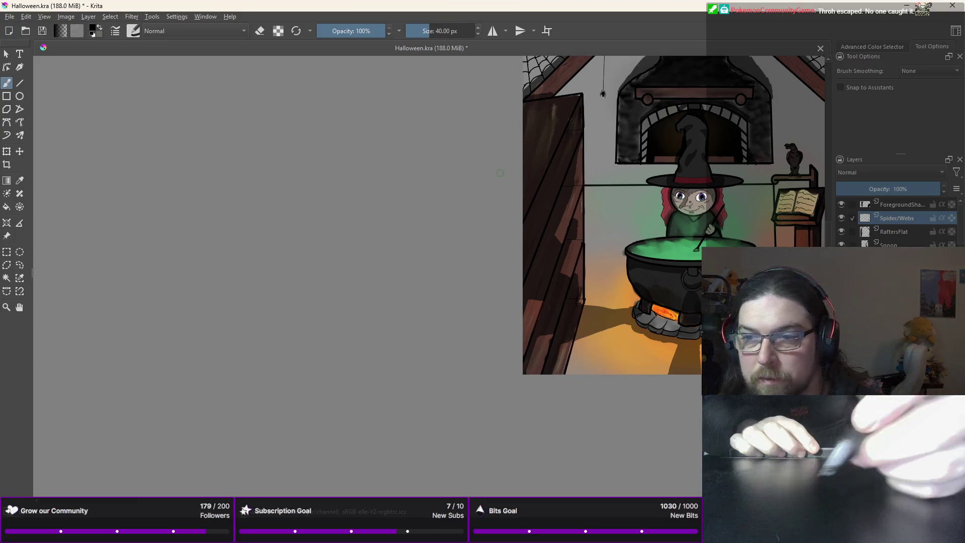
Step: Pick a fine 4 px brush and pan to show the cobwebbed top of the image
{"action": "right_click", "coordinate": [579, 162]}
{"action": "left_click", "coordinate": [624, 214]}
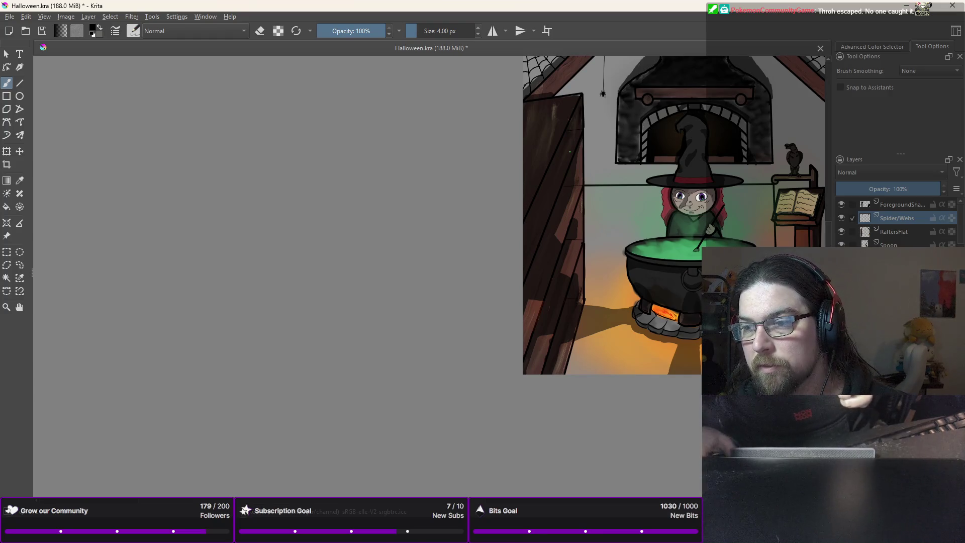
{"action": "left_click_drag", "start_coordinate": [654, 226], "coordinate": [540, 253]}
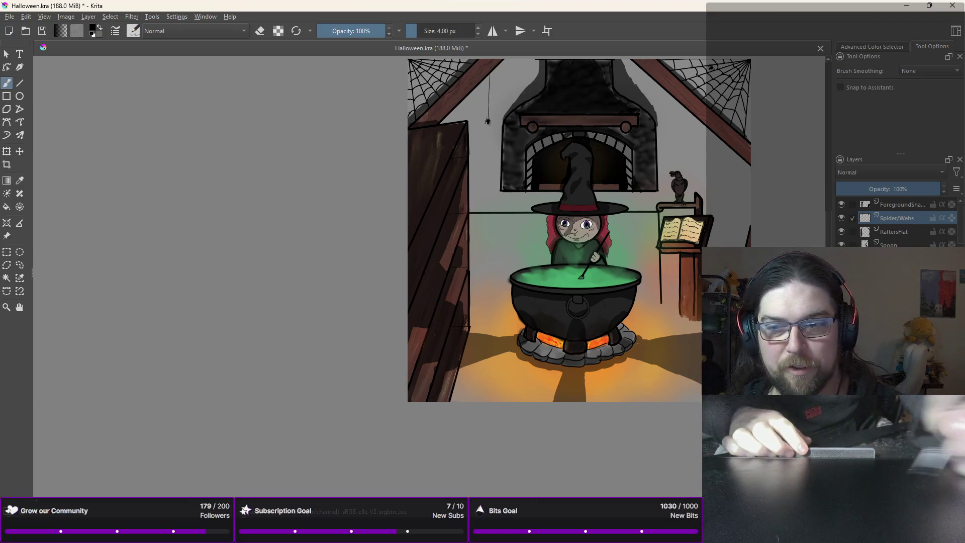
Step: Choose the 40 px brush preset from the pop-up palette
{"action": "right_click", "coordinate": [270, 308]}
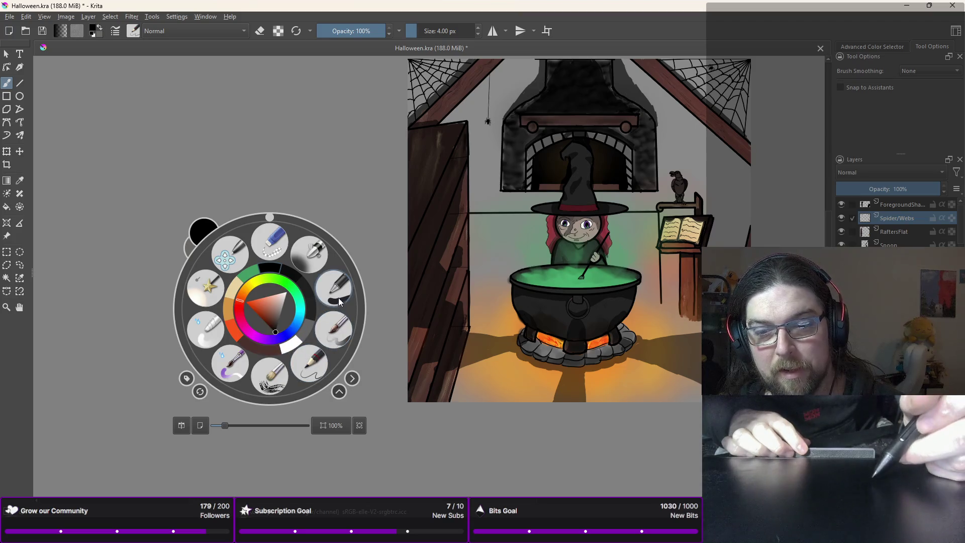
{"action": "left_click", "coordinate": [331, 339]}
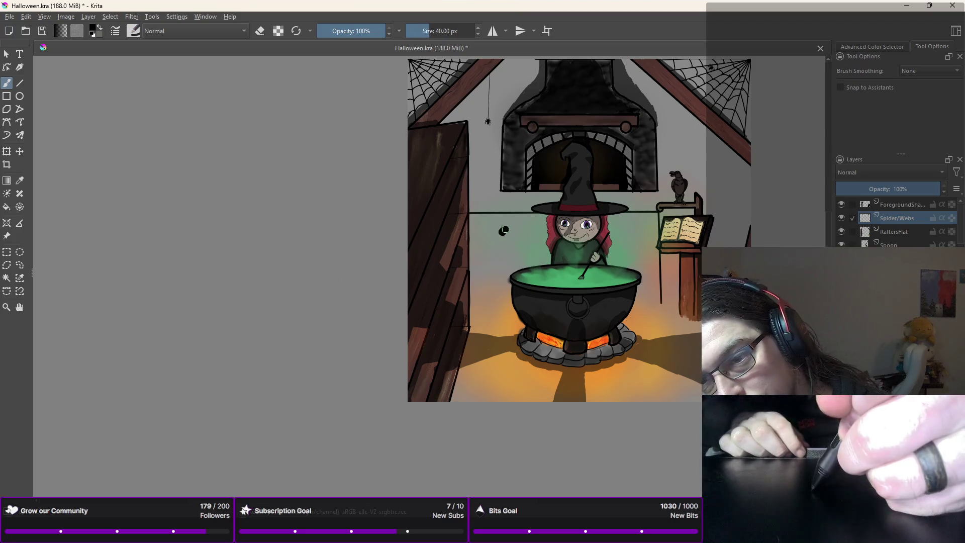
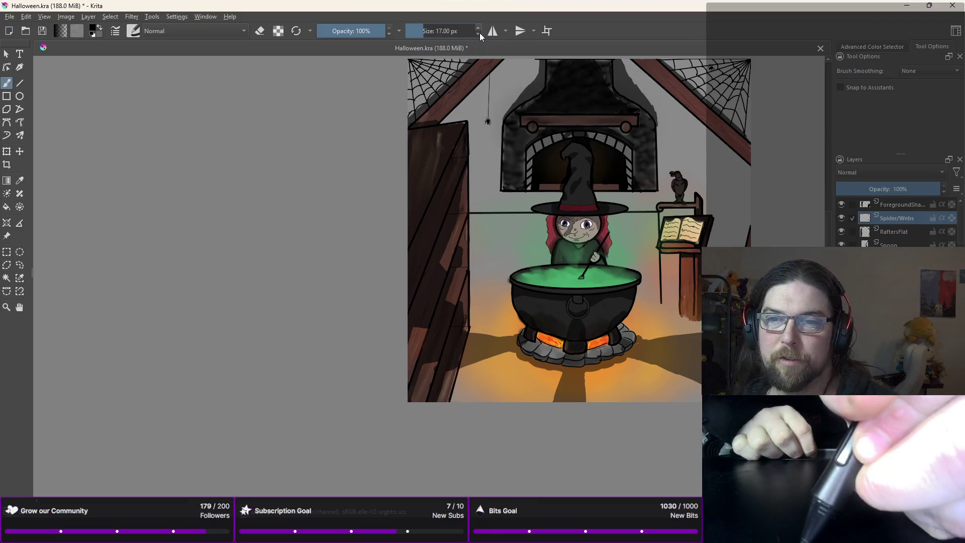
Step: Set the brush to 10 px, then undo the trial curves drawn left of the witch
{"action": "left_click", "coordinate": [478, 28]}
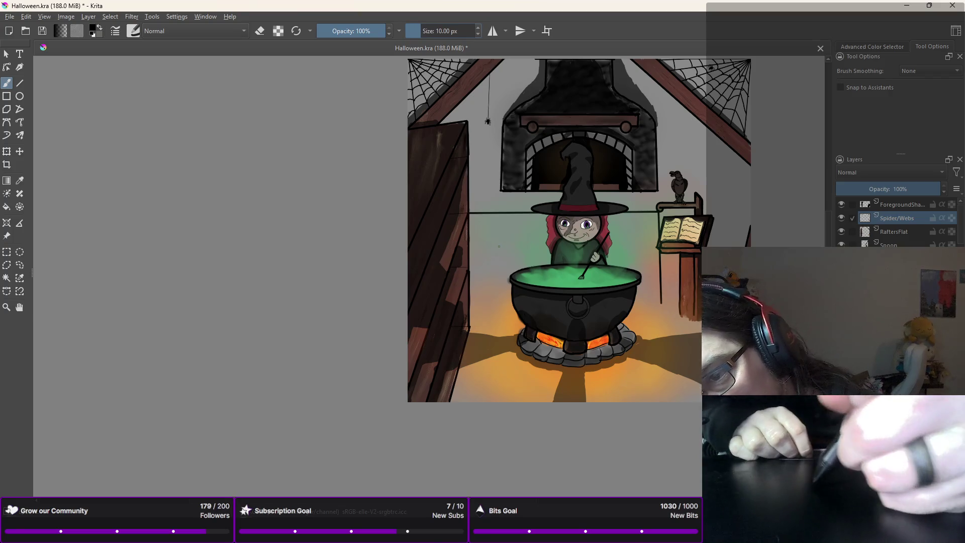
{"action": "left_click_drag", "start_coordinate": [501, 228], "coordinate": [509, 224]}
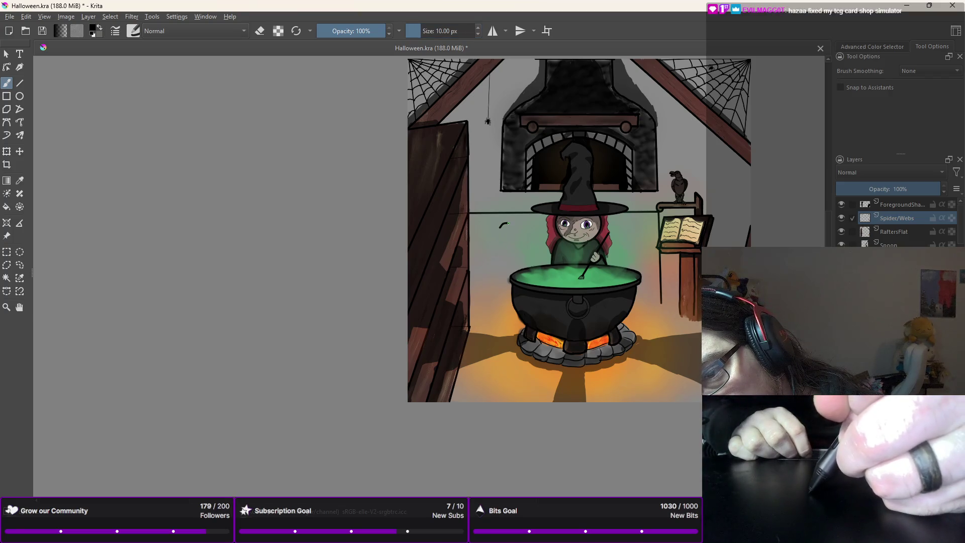
{"action": "key", "text": "ctrl+z"}
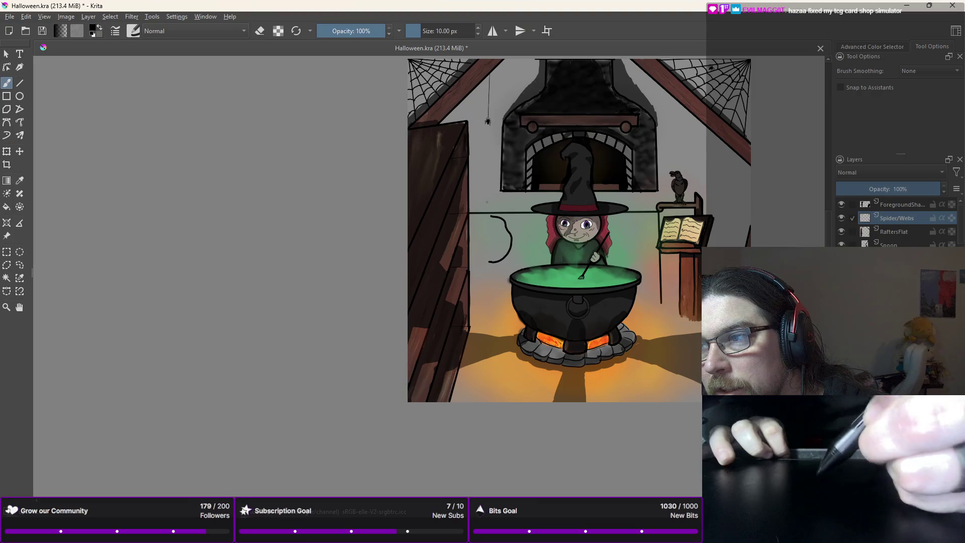
{"action": "key", "text": "ctrl+z"}
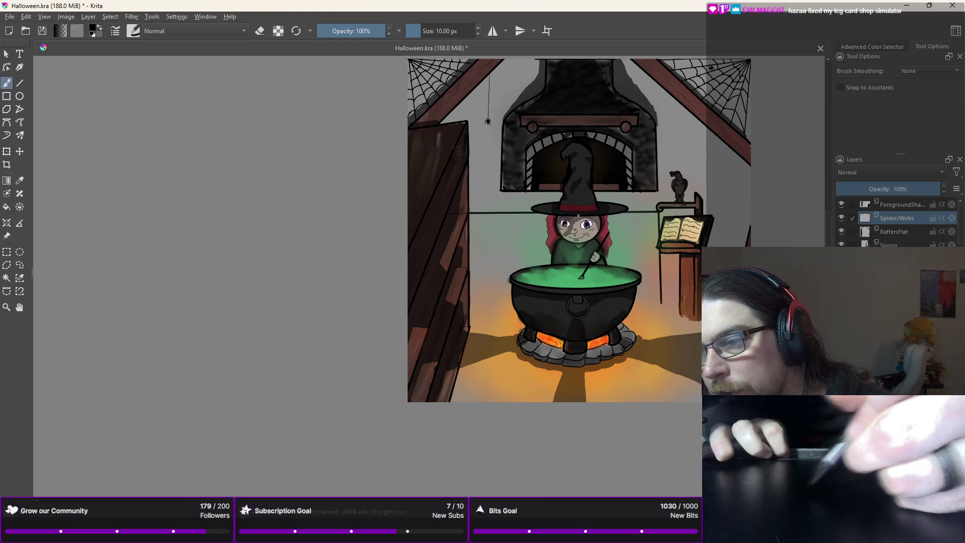
{"action": "scroll", "coordinate": [962, 241], "scroll_direction": "down", "scroll_amount": 3}
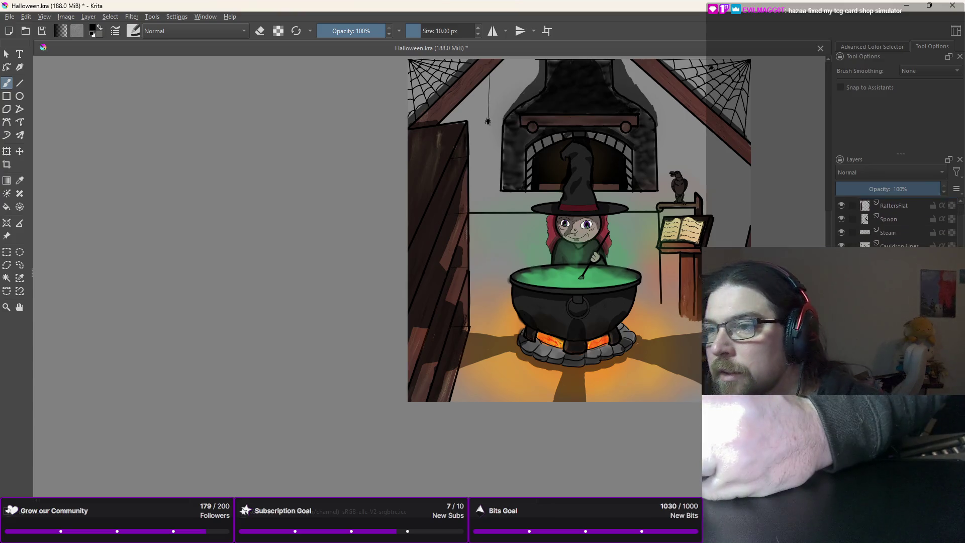
{"action": "scroll", "coordinate": [961, 241], "scroll_direction": "down", "scroll_amount": 2}
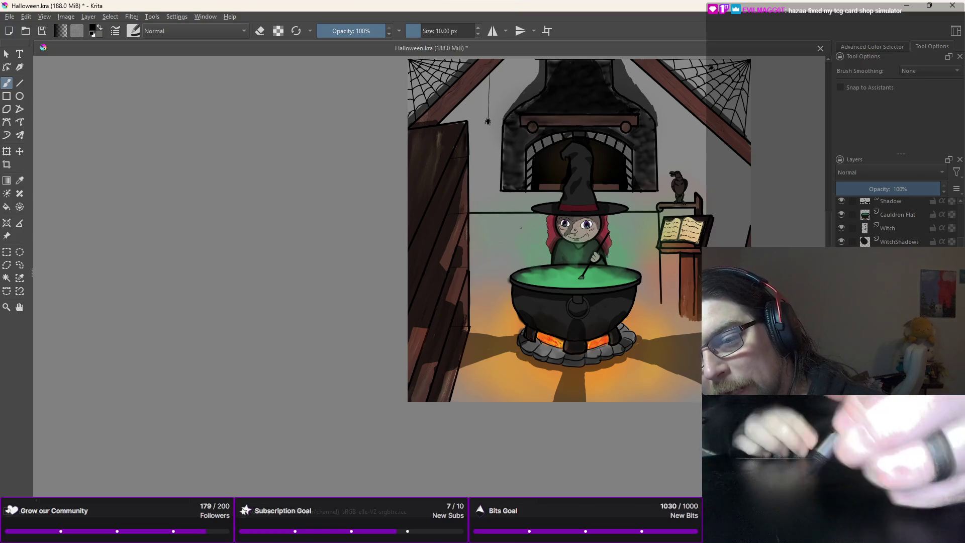
{"action": "left_click_drag", "start_coordinate": [496, 237], "coordinate": [490, 239]}
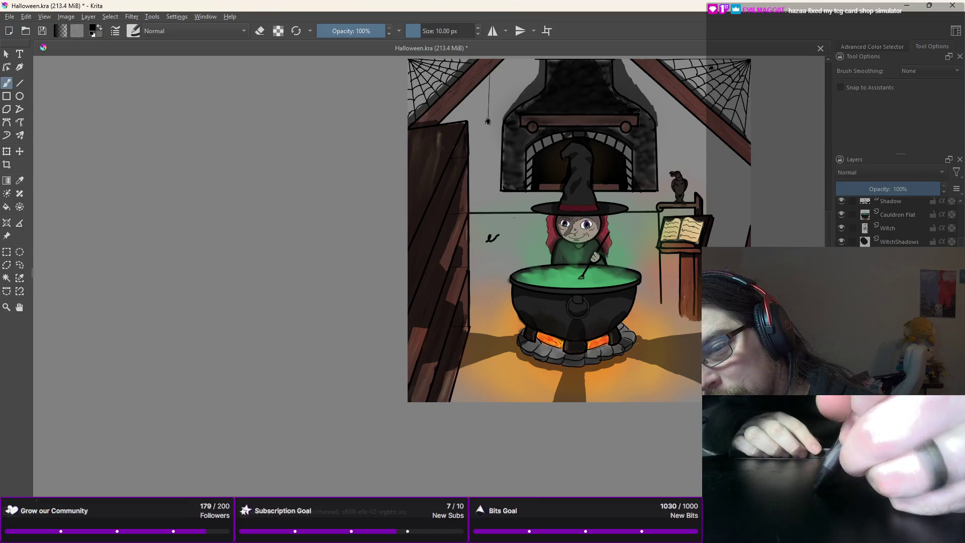
{"action": "key", "text": "ctrl+z"}
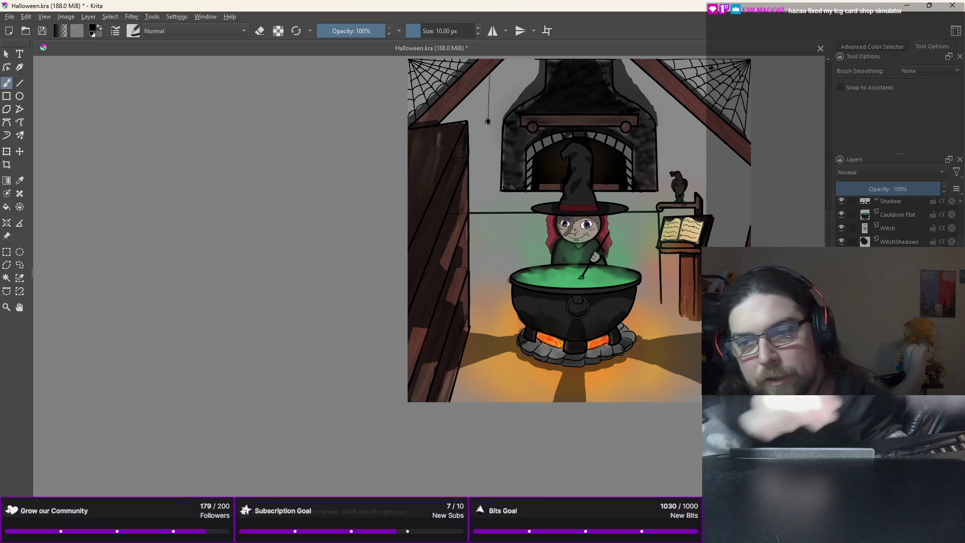
{"action": "mouse_move", "coordinate": [496, 246]}
{"action": "left_mouse_down"}
{"action": "mouse_move", "coordinate": [509, 239]}
{"action": "mouse_move", "coordinate": [524, 254]}
{"action": "left_mouse_up"}
{"action": "key", "text": "ctrl+z"}
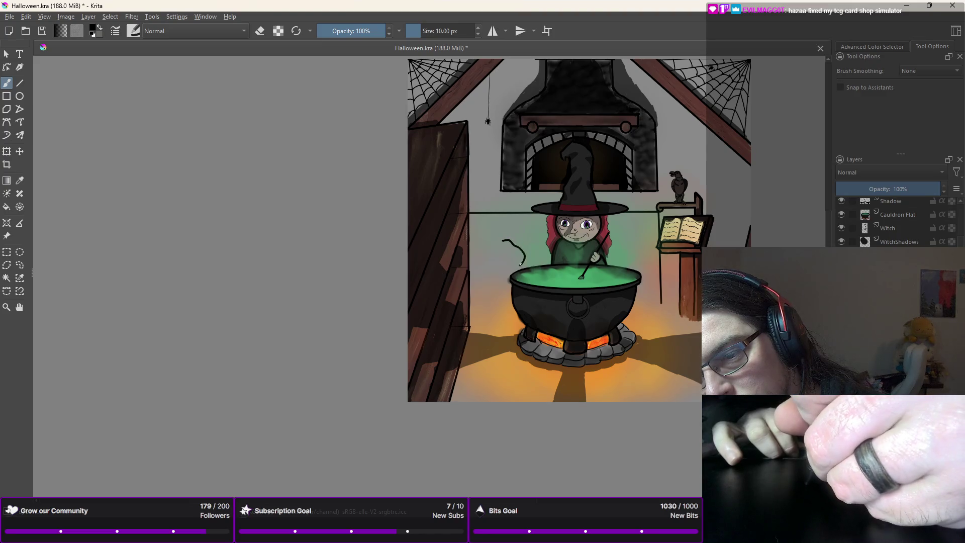
{"action": "key", "text": "ctrl+z"}
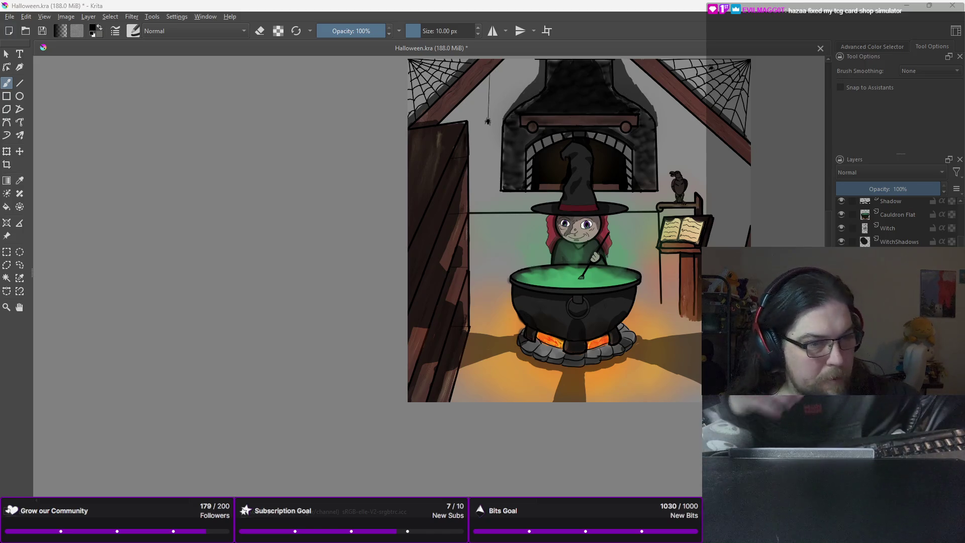
Step: Draw an ellipse for the pumpkin body left of the witch and sketch its ribs freehand
{"action": "left_click", "coordinate": [21, 97]}
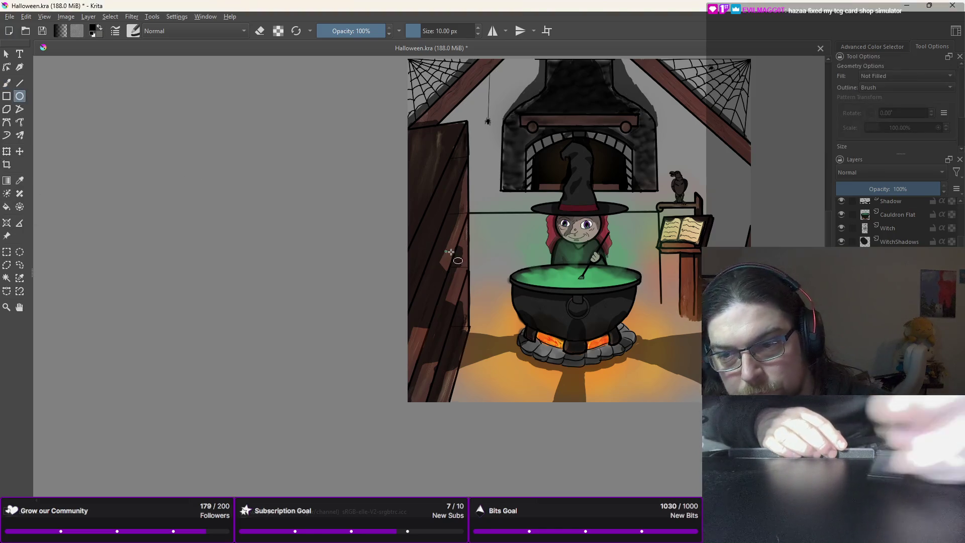
{"action": "left_click_drag", "start_coordinate": [482, 220], "coordinate": [535, 260]}
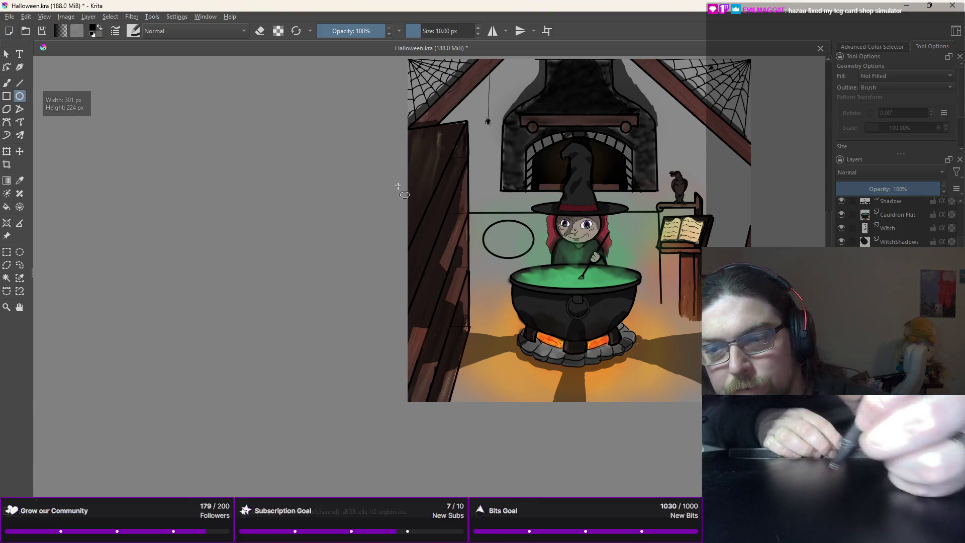
{"action": "right_click", "coordinate": [350, 101]}
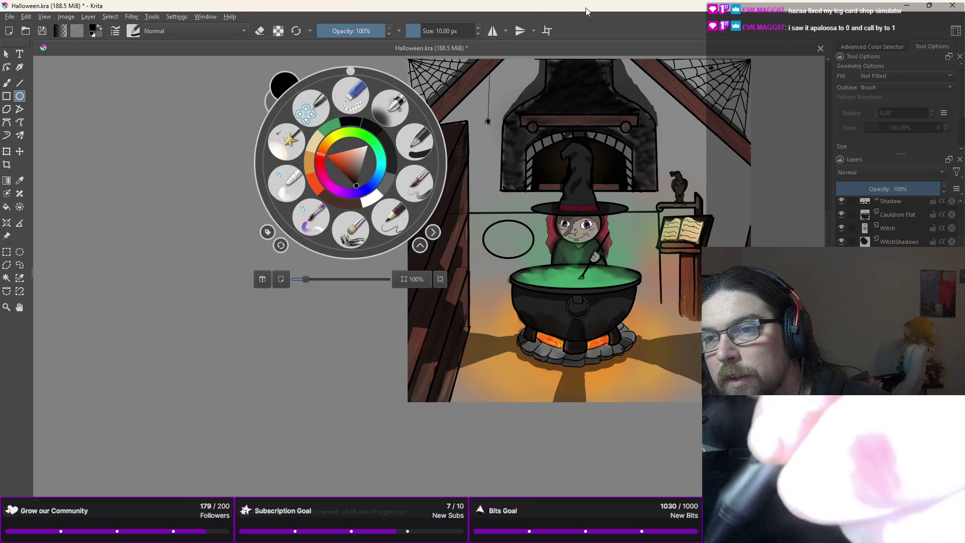
{"action": "key", "text": "b"}
{"action": "left_click", "coordinate": [516, 69]}
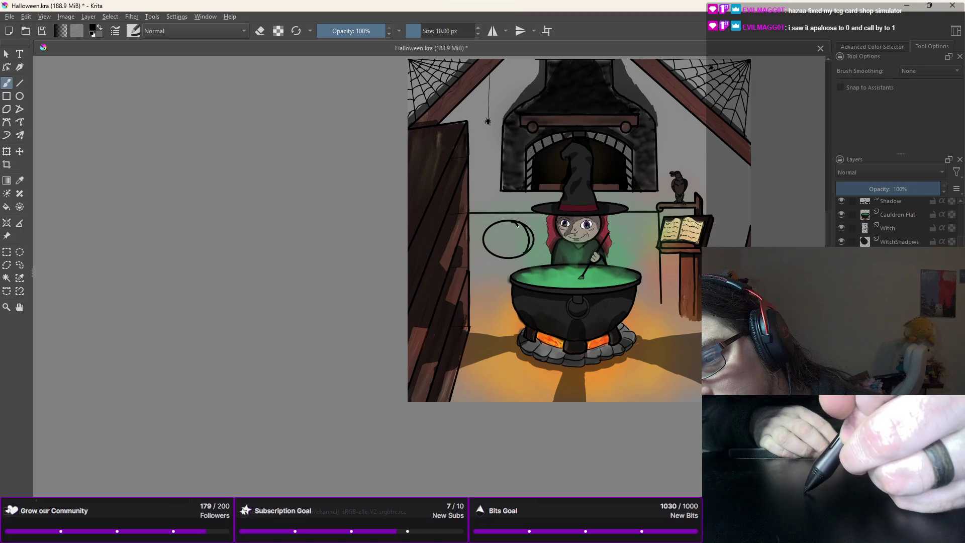
{"action": "left_click_drag", "start_coordinate": [512, 221], "coordinate": [517, 231]}
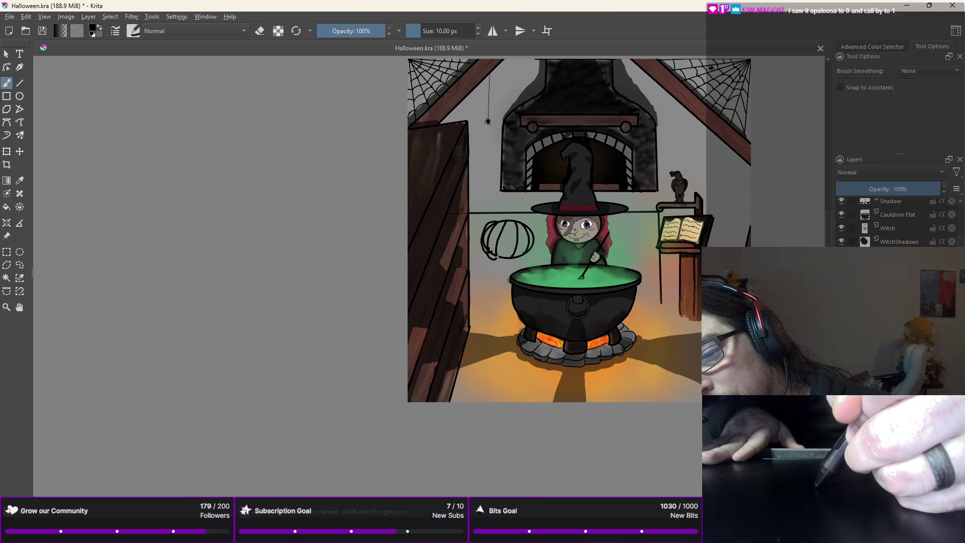
{"action": "key", "text": "ctrl+z"}
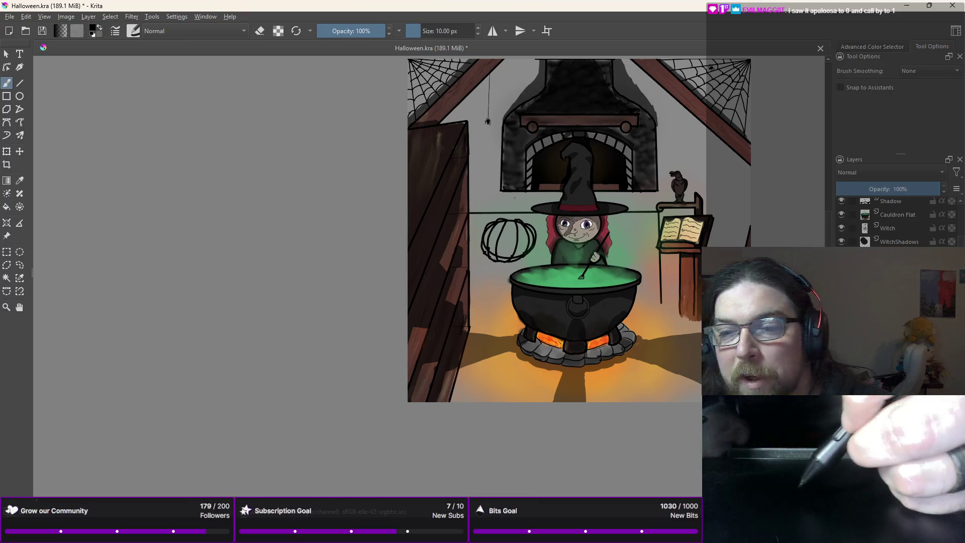
Step: Switch to an eraser preset and erase the doubled lines on the pumpkin's upper right
{"action": "scroll", "coordinate": [511, 209], "scroll_direction": "up", "scroll_amount": 4}
{"action": "right_click", "coordinate": [505, 209]}
{"action": "left_click", "coordinate": [505, 144]}
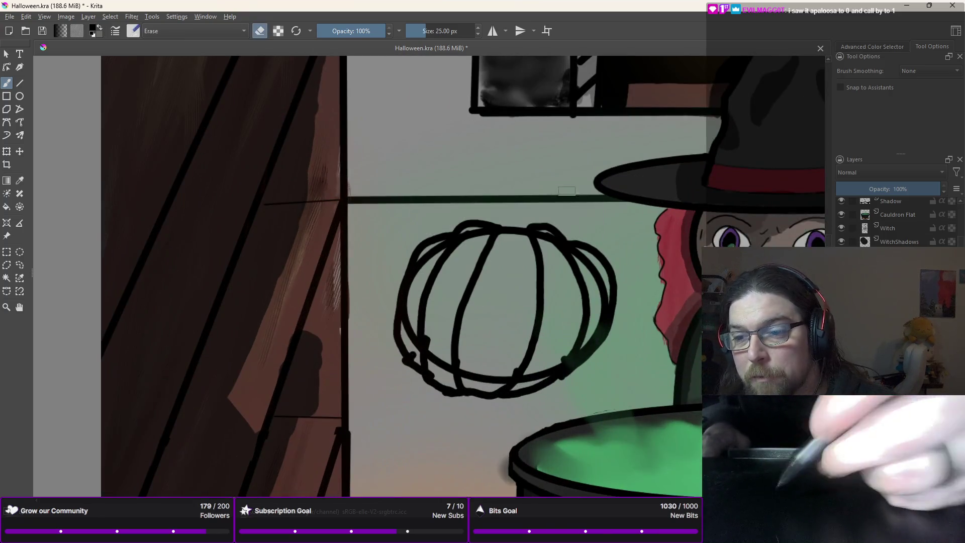
{"action": "left_click_drag", "start_coordinate": [587, 260], "coordinate": [593, 275]}
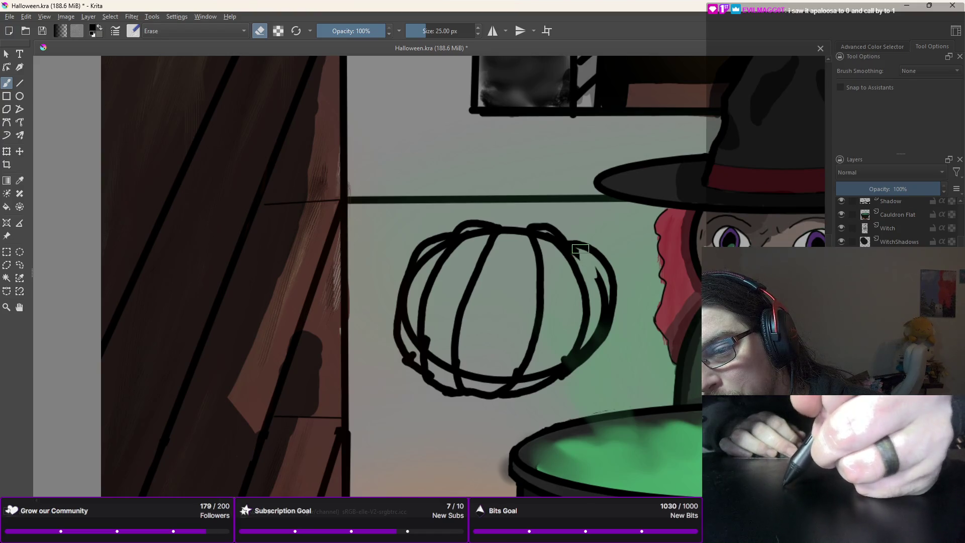
{"action": "left_click_drag", "start_coordinate": [591, 267], "coordinate": [599, 282]}
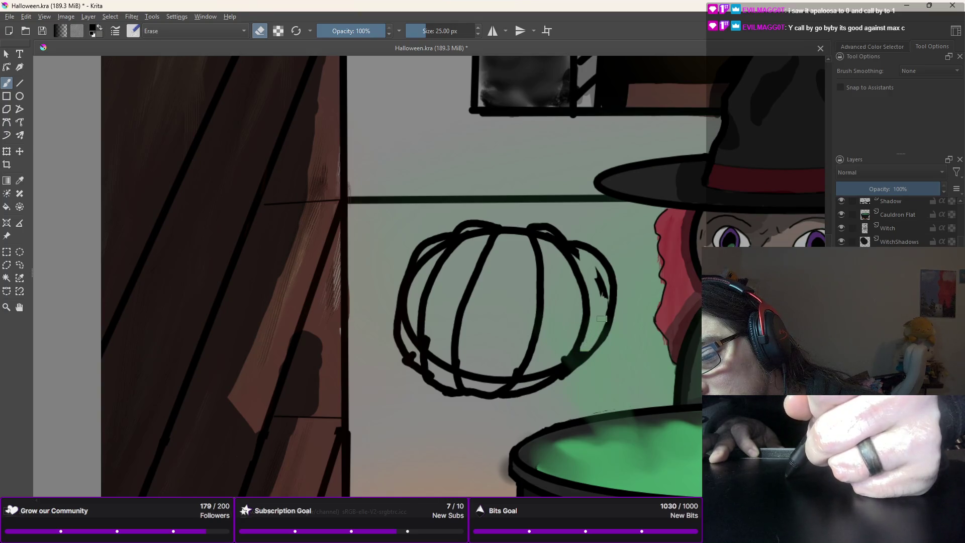
{"action": "key", "text": "ctrl+z"}
Step: Erase stray lines along the pumpkin's right edge, lower-right outline, top and bottom
{"action": "left_click_drag", "start_coordinate": [599, 278], "coordinate": [602, 304]}
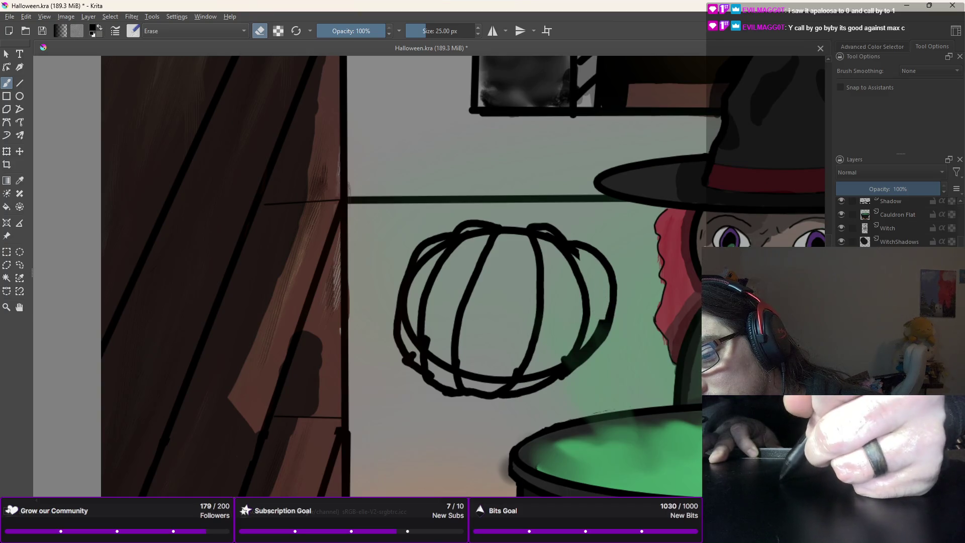
{"action": "left_click_drag", "start_coordinate": [606, 311], "coordinate": [594, 336]}
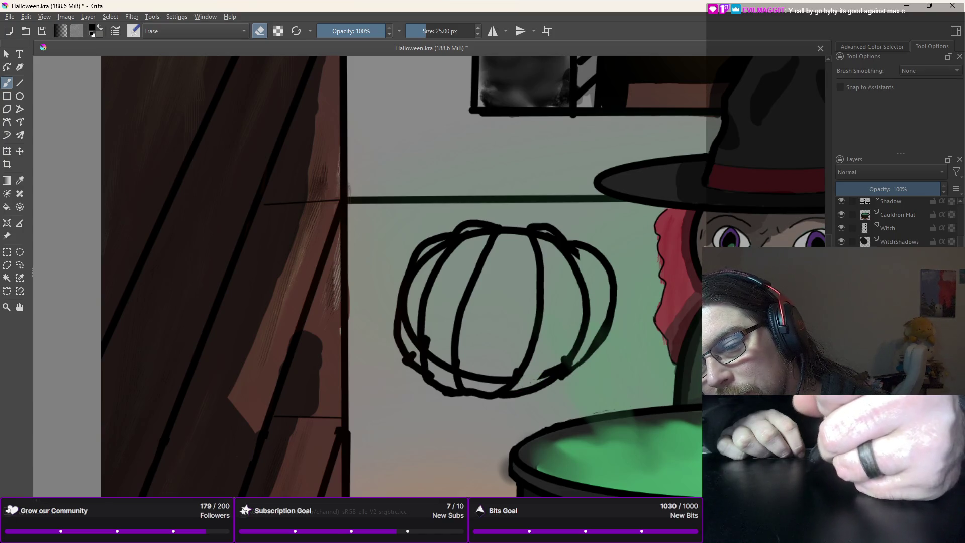
{"action": "mouse_move", "coordinate": [535, 381]}
{"action": "left_mouse_down"}
{"action": "mouse_move", "coordinate": [551, 372]}
{"action": "mouse_move", "coordinate": [564, 337]}
{"action": "left_mouse_up"}
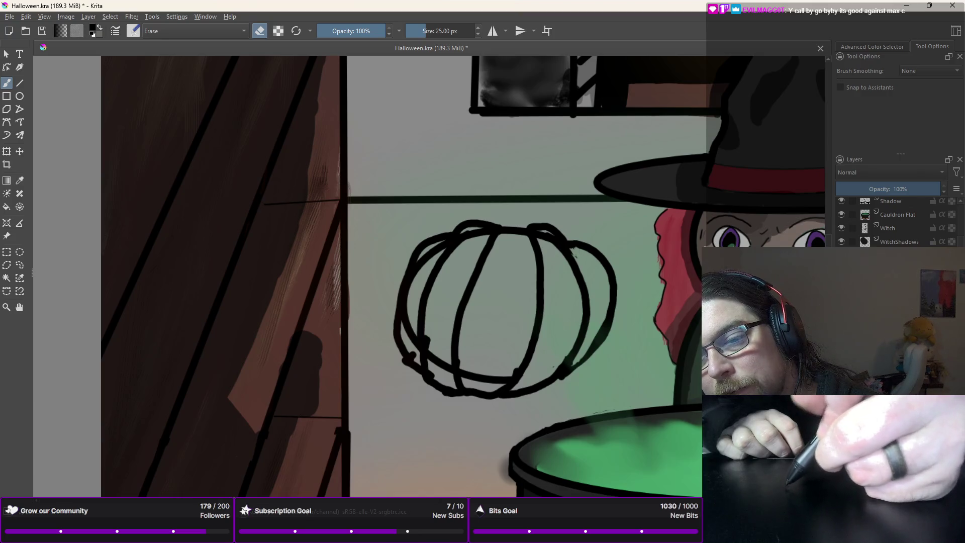
{"action": "left_click_drag", "start_coordinate": [548, 234], "coordinate": [550, 235]}
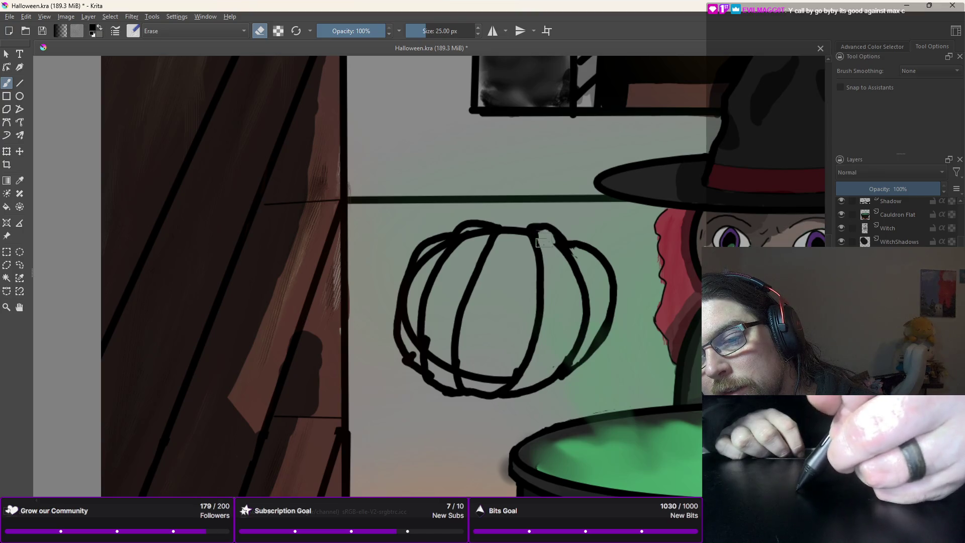
{"action": "left_click_drag", "start_coordinate": [548, 241], "coordinate": [551, 244]}
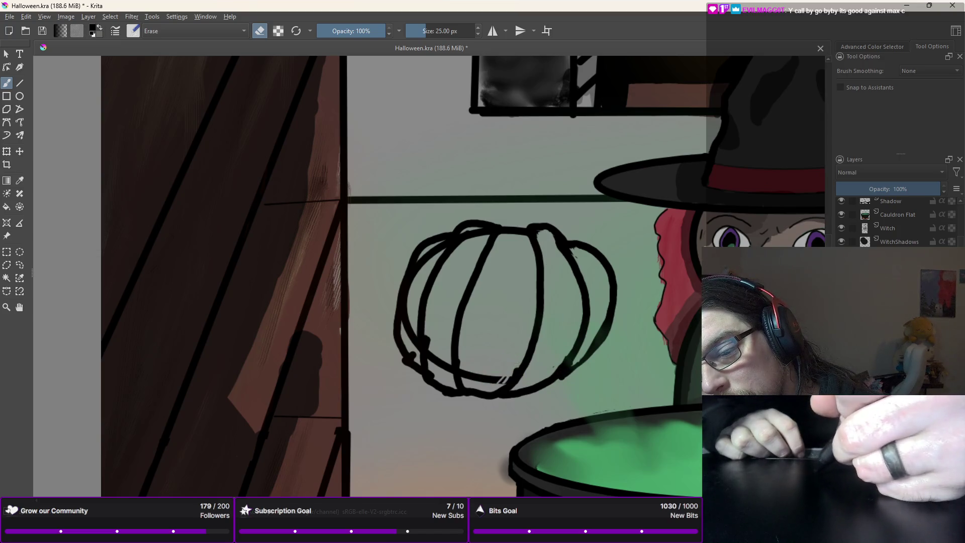
{"action": "mouse_move", "coordinate": [513, 372]}
{"action": "left_mouse_down"}
{"action": "mouse_move", "coordinate": [503, 380]}
{"action": "mouse_move", "coordinate": [473, 370]}
{"action": "left_mouse_up"}
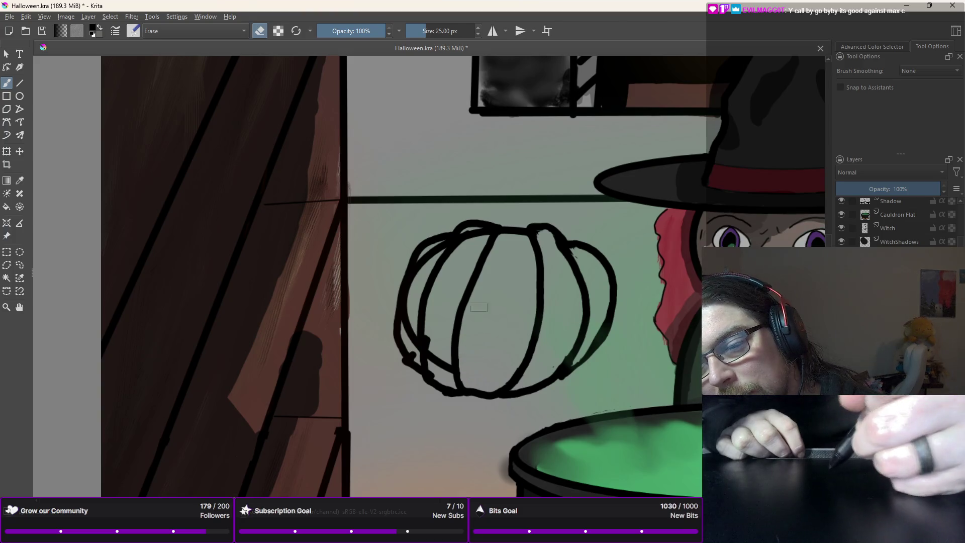
Step: Erase overlapping strokes on the pumpkin's top, lower-left and upper-left outline
{"action": "left_click_drag", "start_coordinate": [470, 232], "coordinate": [467, 235]}
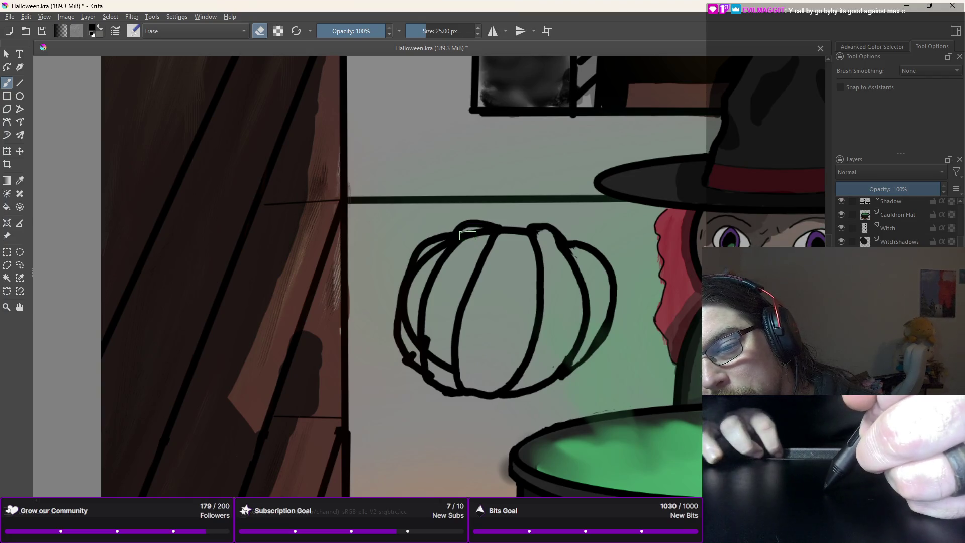
{"action": "mouse_move", "coordinate": [472, 234]}
{"action": "left_mouse_down"}
{"action": "mouse_move", "coordinate": [482, 235]}
{"action": "mouse_move", "coordinate": [469, 237]}
{"action": "left_mouse_up"}
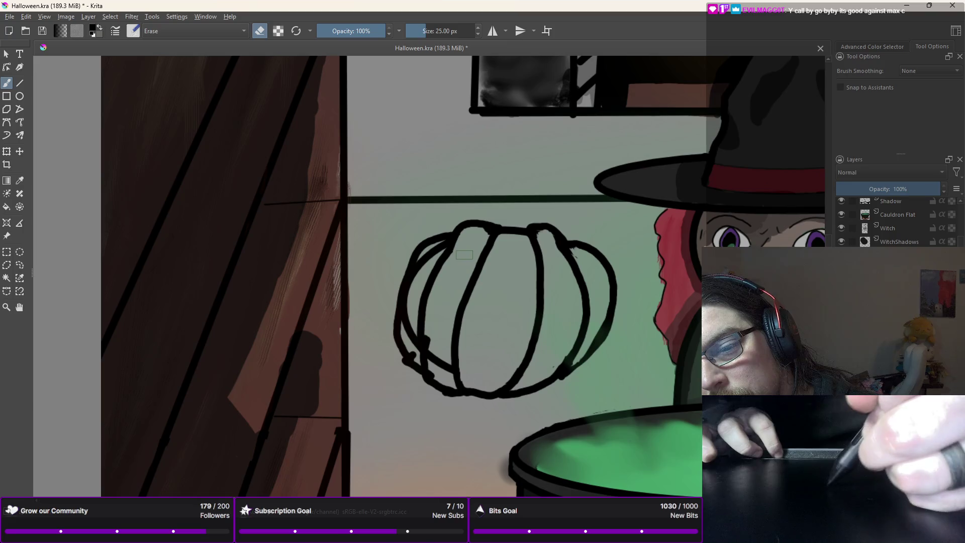
{"action": "left_click_drag", "start_coordinate": [431, 349], "coordinate": [442, 362]}
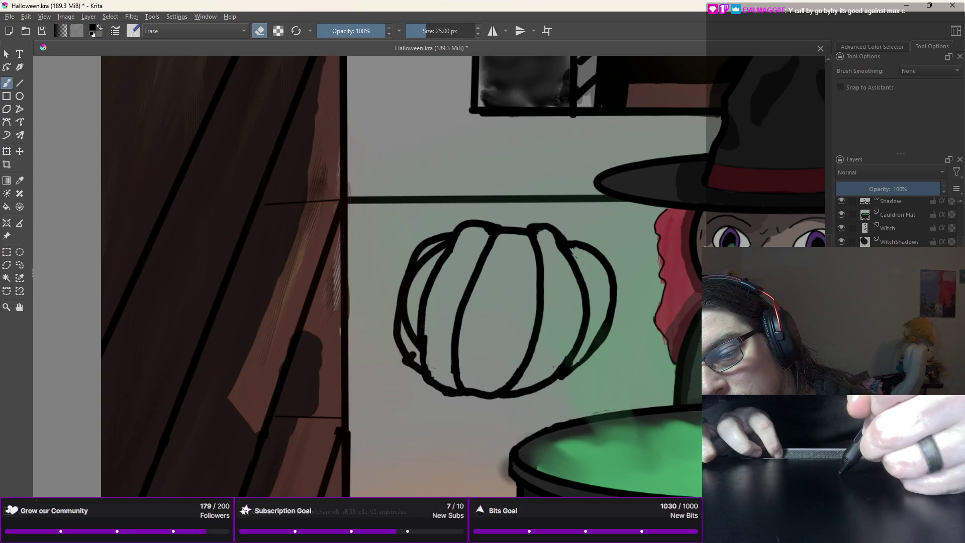
{"action": "left_click_drag", "start_coordinate": [414, 360], "coordinate": [411, 324]}
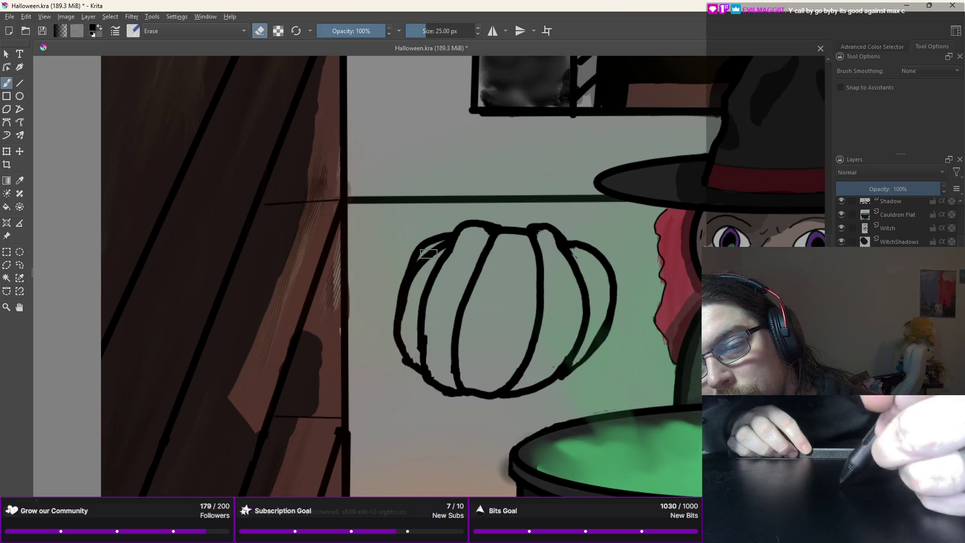
{"action": "left_click_drag", "start_coordinate": [423, 256], "coordinate": [422, 261]}
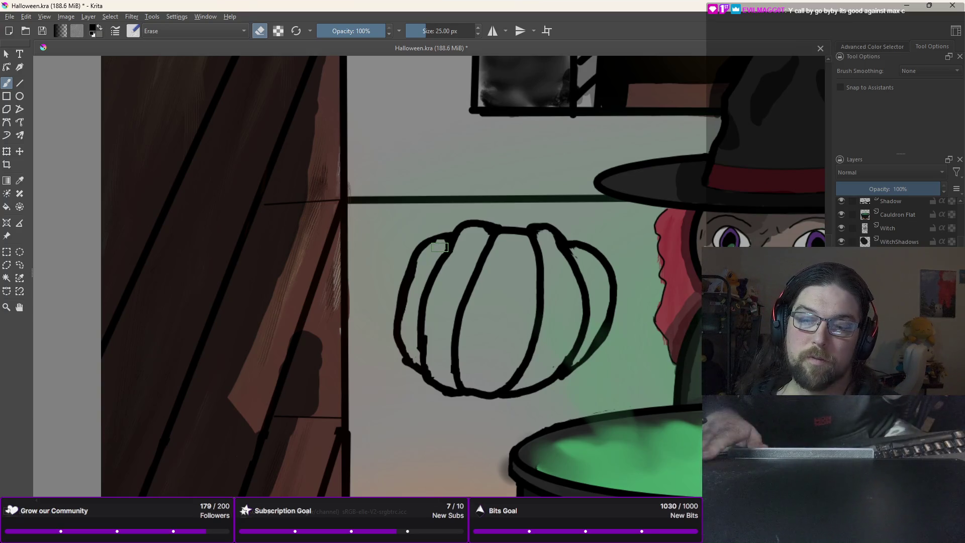
{"action": "scroll", "coordinate": [440, 247], "scroll_direction": "down", "scroll_amount": 2}
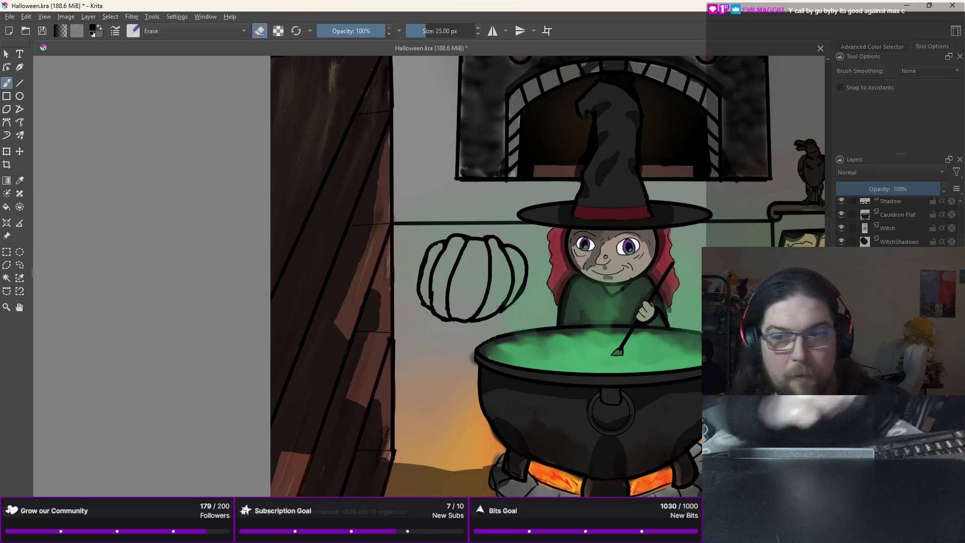
Step: Switch back to a normal 10 px brush and choose a deep red-orange colour
{"action": "right_click", "coordinate": [412, 199]}
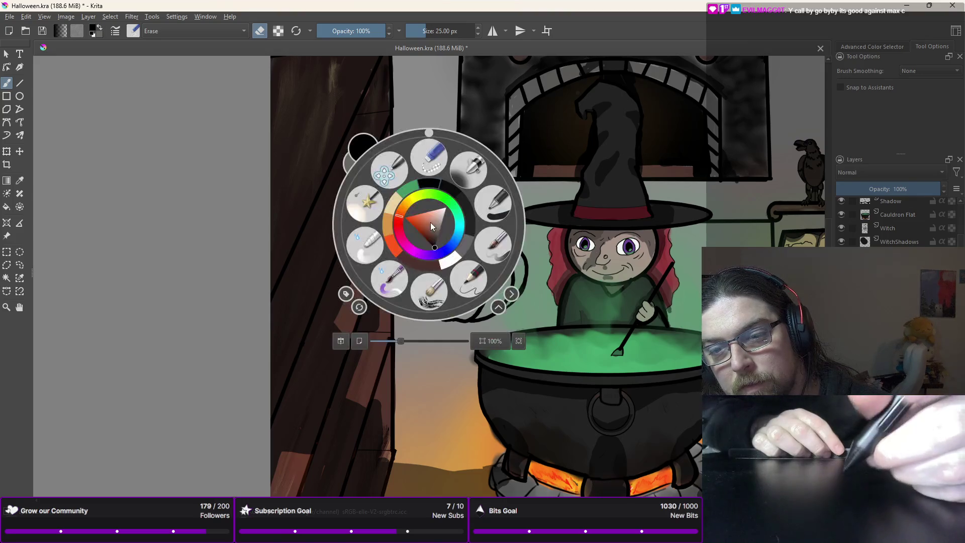
{"action": "left_click", "coordinate": [461, 207]}
{"action": "right_click", "coordinate": [461, 206]}
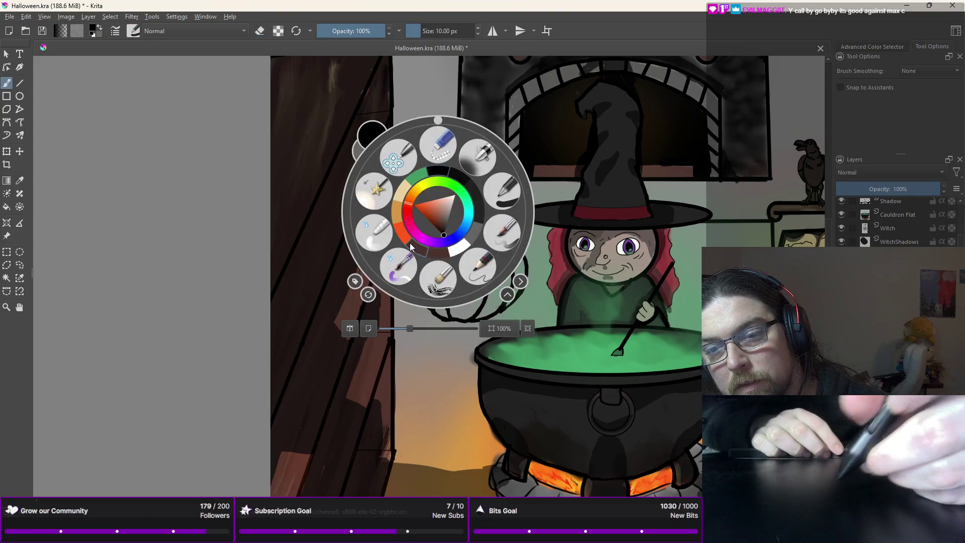
{"action": "left_click", "coordinate": [460, 255]}
{"action": "left_click_drag", "start_coordinate": [467, 253], "coordinate": [443, 301]}
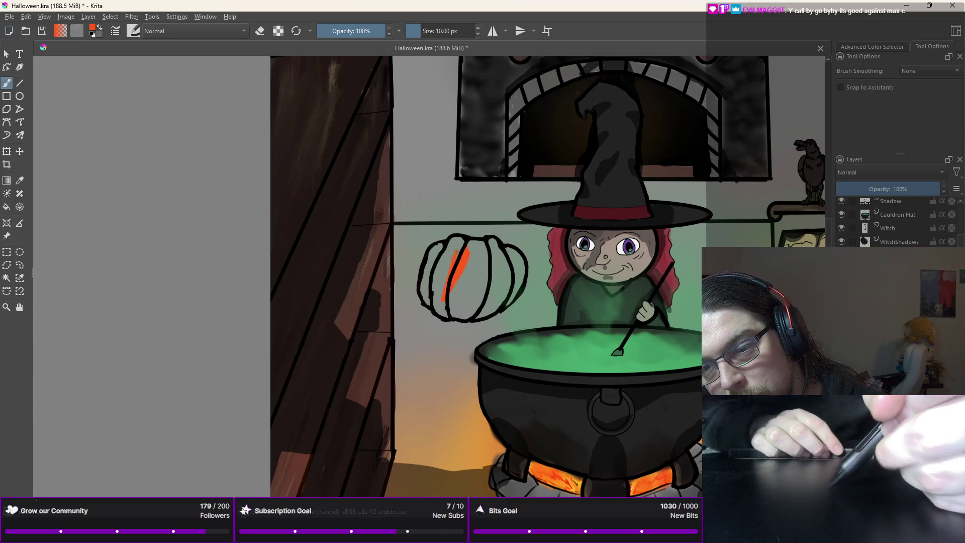
{"action": "key", "text": "ctrl+z"}
{"action": "right_click", "coordinate": [481, 249]}
{"action": "left_click", "coordinate": [472, 254]}
{"action": "mouse_move", "coordinate": [472, 255]}
{"action": "left_mouse_down"}
{"action": "mouse_move", "coordinate": [455, 295]}
{"action": "mouse_move", "coordinate": [454, 275]}
{"action": "mouse_move", "coordinate": [442, 299]}
{"action": "mouse_move", "coordinate": [433, 277]}
{"action": "mouse_move", "coordinate": [458, 239]}
{"action": "mouse_move", "coordinate": [428, 279]}
{"action": "mouse_move", "coordinate": [440, 243]}
{"action": "left_mouse_up"}
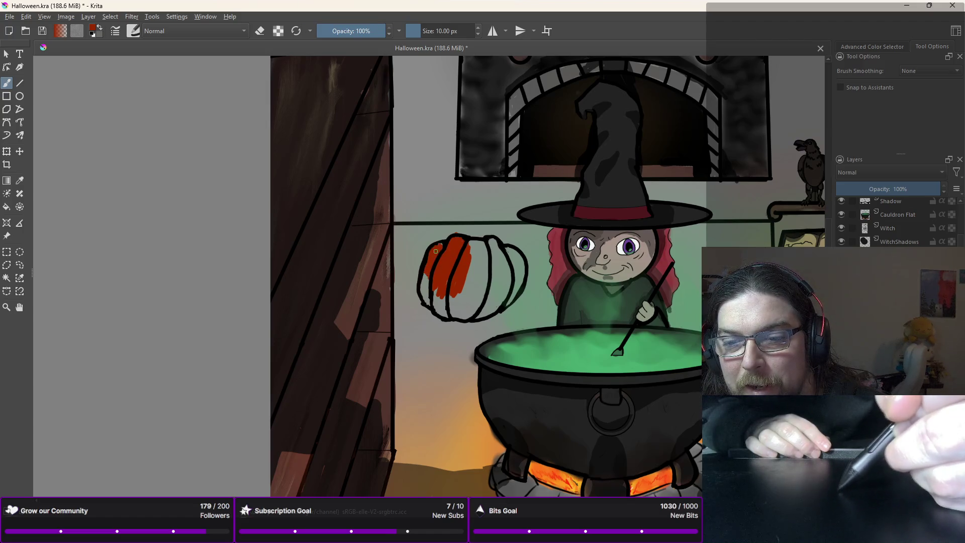
Step: Paint the pumpkin's segments red-orange from its left edge across the middle
{"action": "mouse_move", "coordinate": [424, 277]}
{"action": "left_mouse_down"}
{"action": "mouse_move", "coordinate": [433, 308]}
{"action": "mouse_move", "coordinate": [441, 290]}
{"action": "left_mouse_up"}
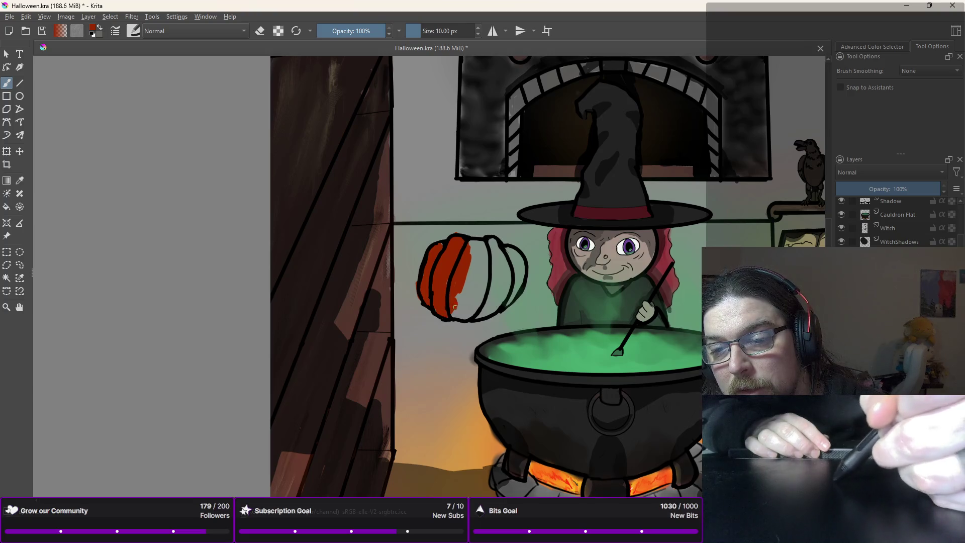
{"action": "mouse_move", "coordinate": [459, 296]}
{"action": "left_mouse_down"}
{"action": "mouse_move", "coordinate": [475, 316]}
{"action": "mouse_move", "coordinate": [487, 274]}
{"action": "mouse_move", "coordinate": [465, 314]}
{"action": "mouse_move", "coordinate": [461, 303]}
{"action": "left_mouse_up"}
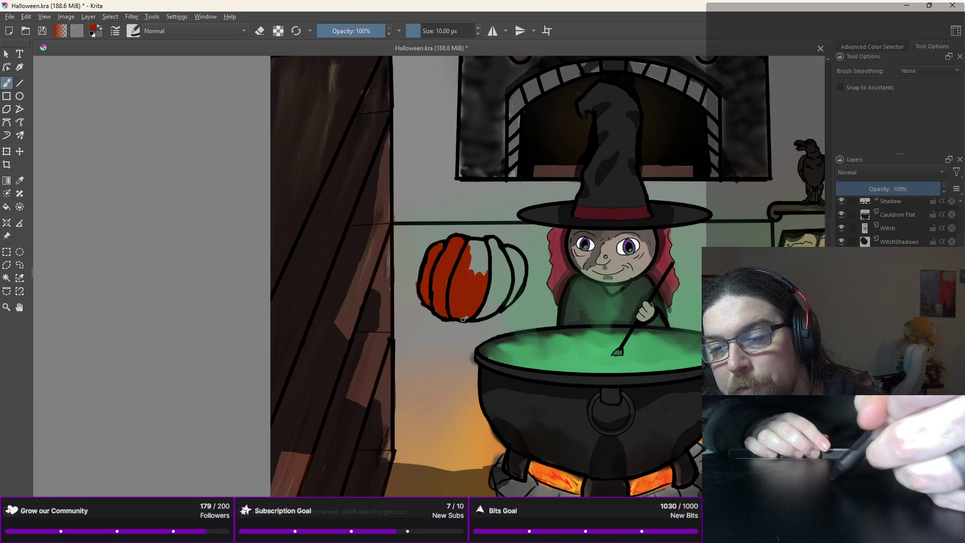
{"action": "mouse_move", "coordinate": [468, 319]}
{"action": "left_mouse_down"}
{"action": "mouse_move", "coordinate": [485, 264]}
{"action": "mouse_move", "coordinate": [483, 281]}
{"action": "mouse_move", "coordinate": [467, 276]}
{"action": "left_mouse_up"}
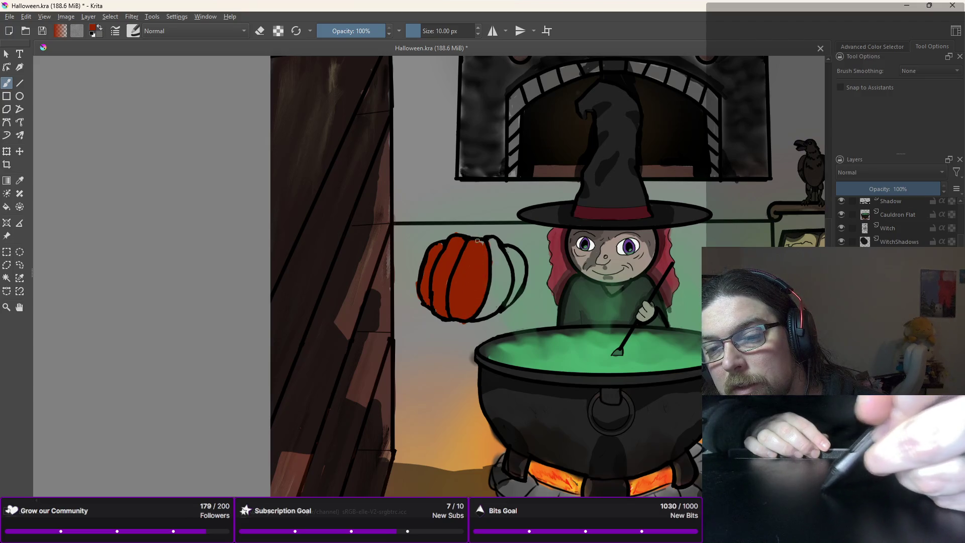
{"action": "mouse_move", "coordinate": [488, 244]}
{"action": "left_mouse_down"}
{"action": "mouse_move", "coordinate": [490, 299]}
{"action": "mouse_move", "coordinate": [497, 308]}
{"action": "mouse_move", "coordinate": [511, 301]}
{"action": "mouse_move", "coordinate": [521, 266]}
{"action": "mouse_move", "coordinate": [510, 250]}
{"action": "mouse_move", "coordinate": [510, 293]}
{"action": "left_mouse_up"}
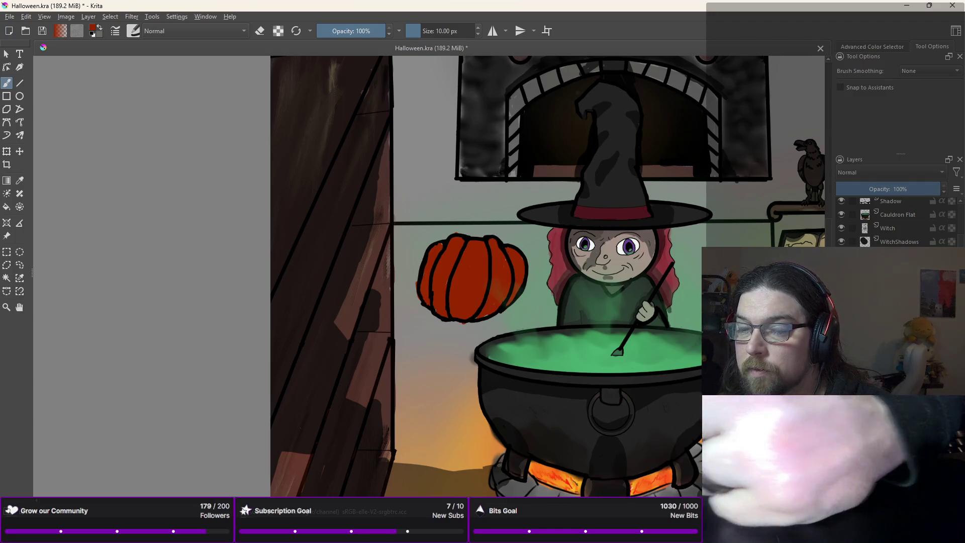
{"action": "right_click", "coordinate": [533, 237]}
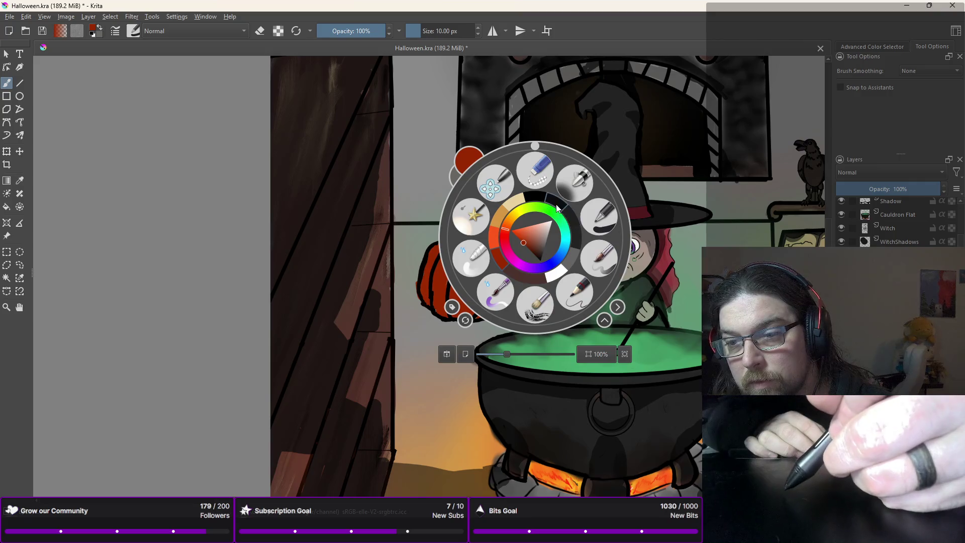
Step: Draw a curving black stem up toward the shelf line, undoing failed attempts, then switch to eraser
{"action": "right_click", "coordinate": [501, 223]}
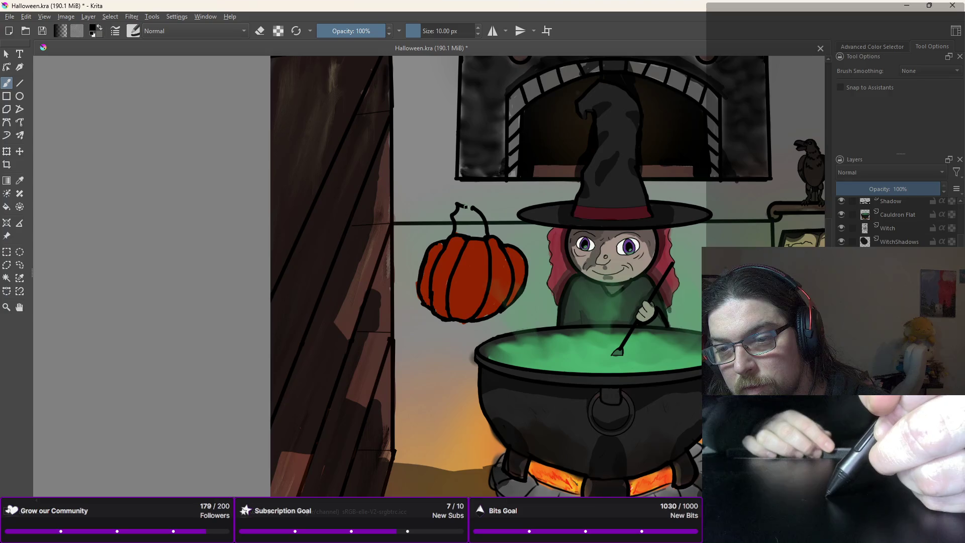
{"action": "key", "text": "ctrl+z"}
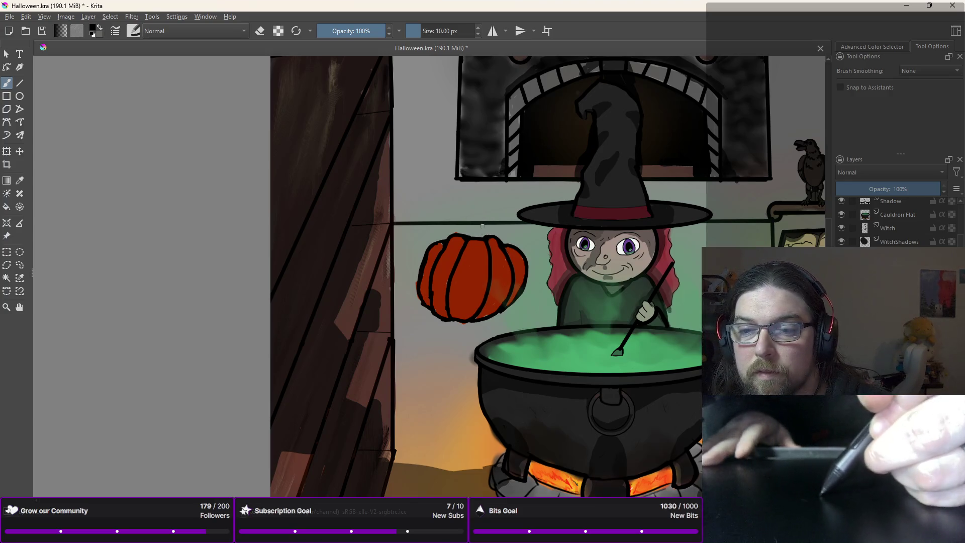
{"action": "mouse_move", "coordinate": [484, 234]}
{"action": "left_mouse_down"}
{"action": "mouse_move", "coordinate": [459, 202]}
{"action": "mouse_move", "coordinate": [443, 198]}
{"action": "left_mouse_up"}
{"action": "key", "text": "ctrl+z"}
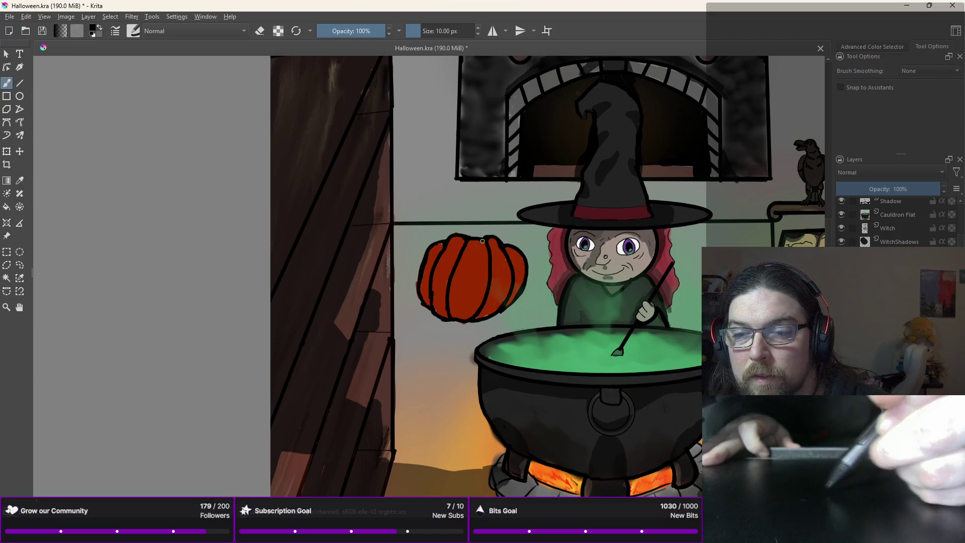
{"action": "mouse_move", "coordinate": [484, 236]}
{"action": "left_mouse_down"}
{"action": "mouse_move", "coordinate": [483, 223]}
{"action": "mouse_move", "coordinate": [453, 195]}
{"action": "left_mouse_up"}
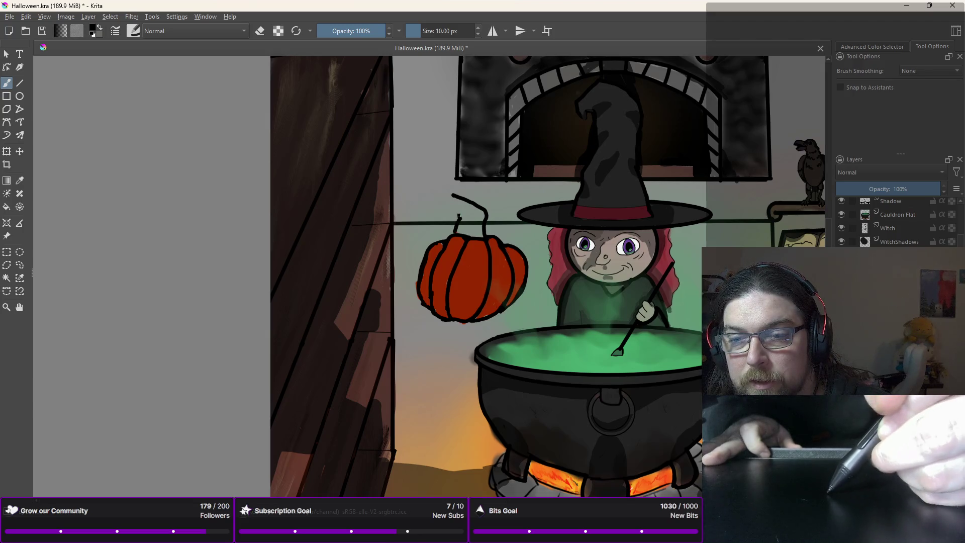
{"action": "key", "text": "ctrl+z"}
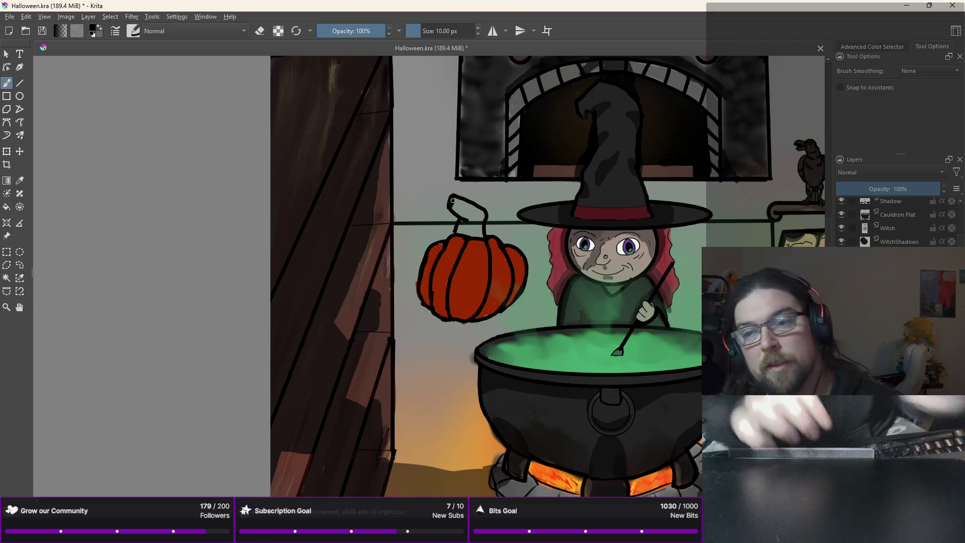
{"action": "key", "text": "ctrl+z"}
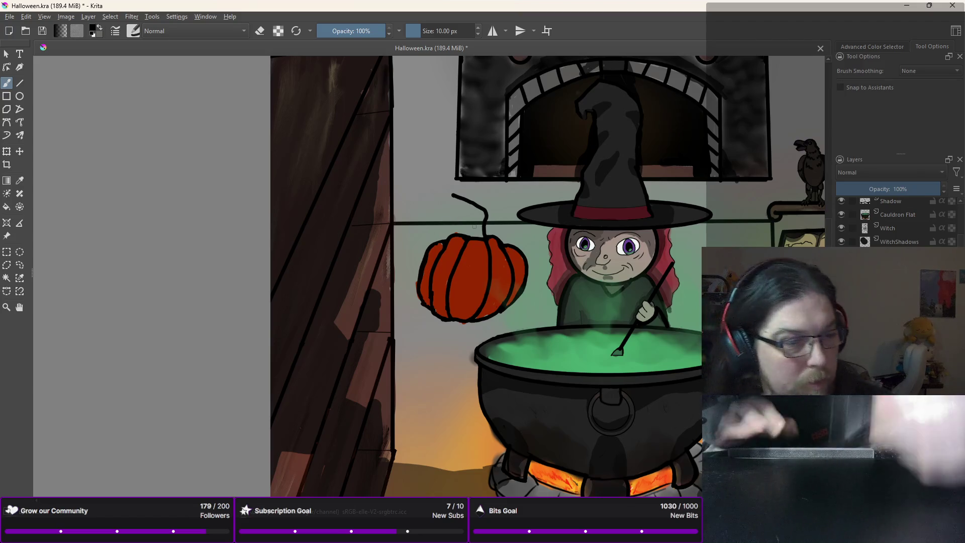
{"action": "key", "text": "ctrl+z"}
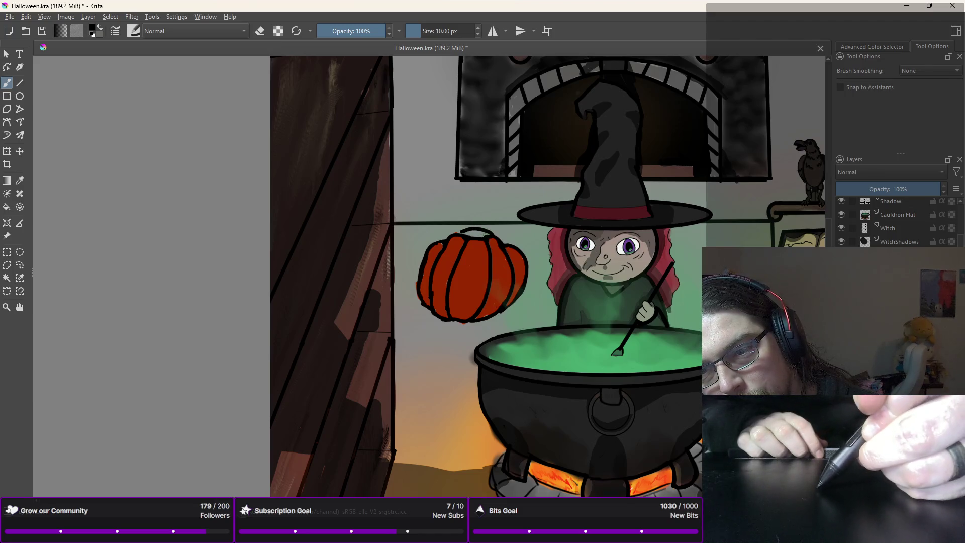
{"action": "left_click_drag", "start_coordinate": [472, 204], "coordinate": [468, 202]}
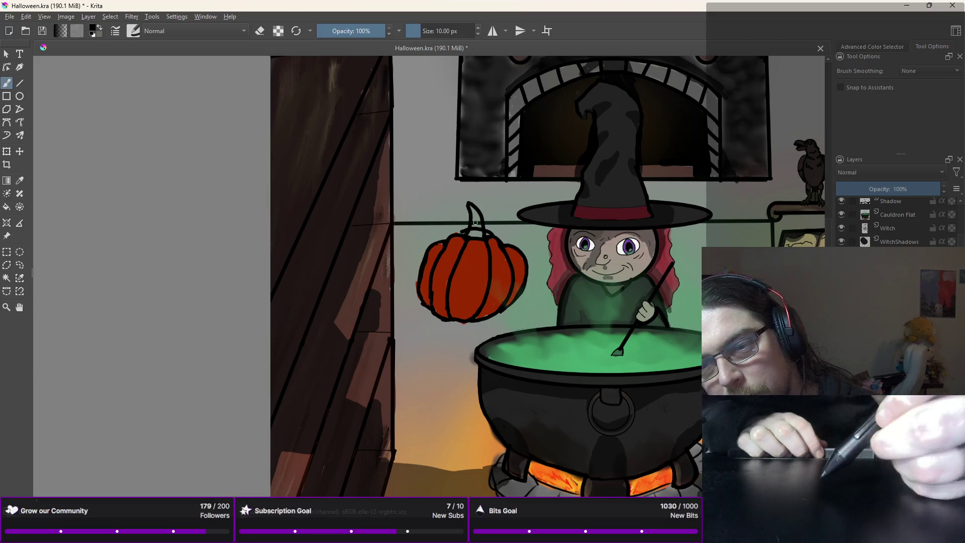
{"action": "right_click", "coordinate": [468, 205]}
{"action": "key", "text": "e"}
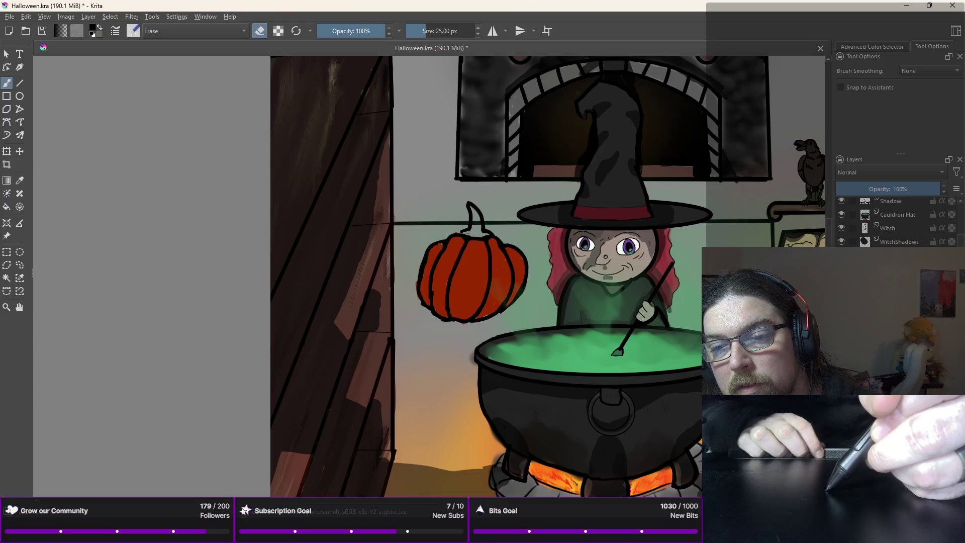
Step: Draw a thin 4 px dark rib line down the pumpkin, then pick an orange colour
{"action": "right_click", "coordinate": [478, 221]}
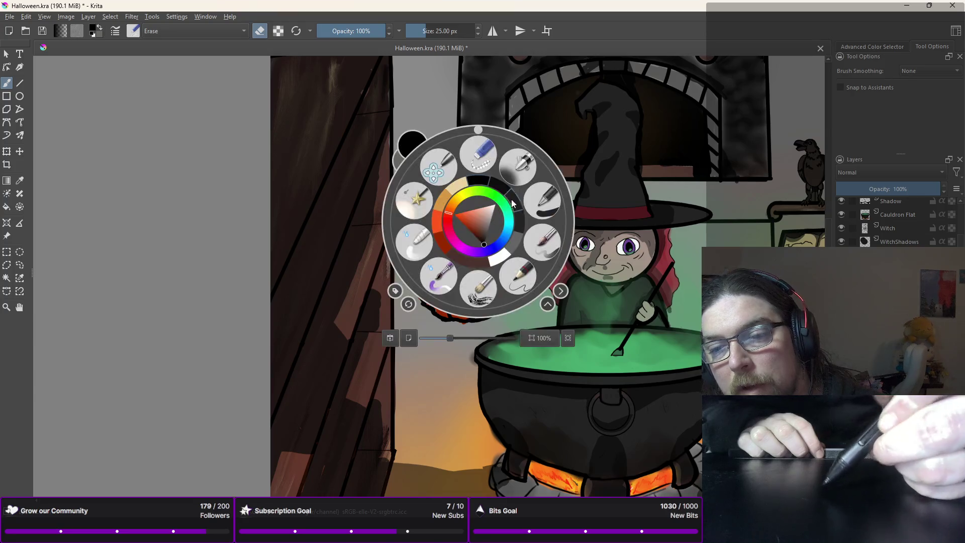
{"action": "left_click", "coordinate": [542, 198]}
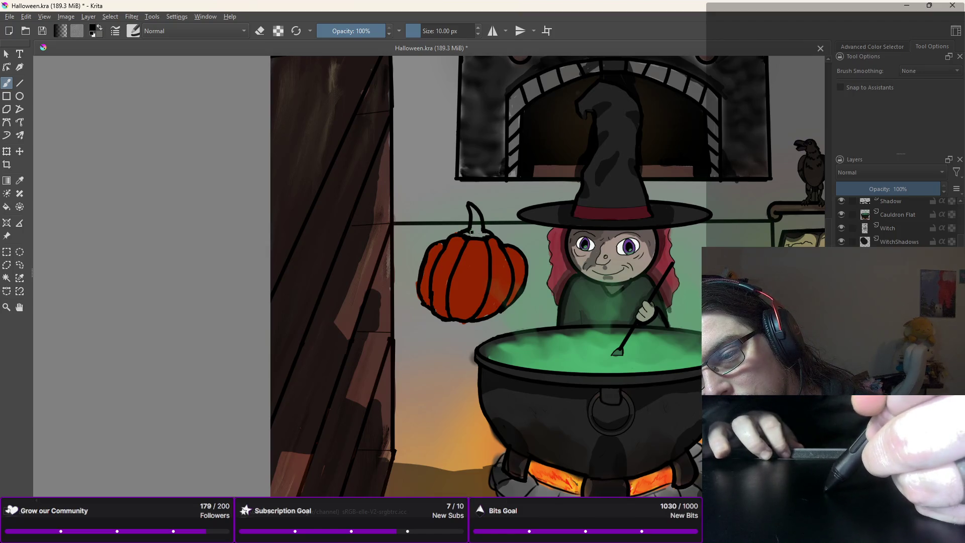
{"action": "key", "text": "bracketleft"}
{"action": "key", "text": "bracketleft"}
{"action": "key", "text": "bracketleft"}
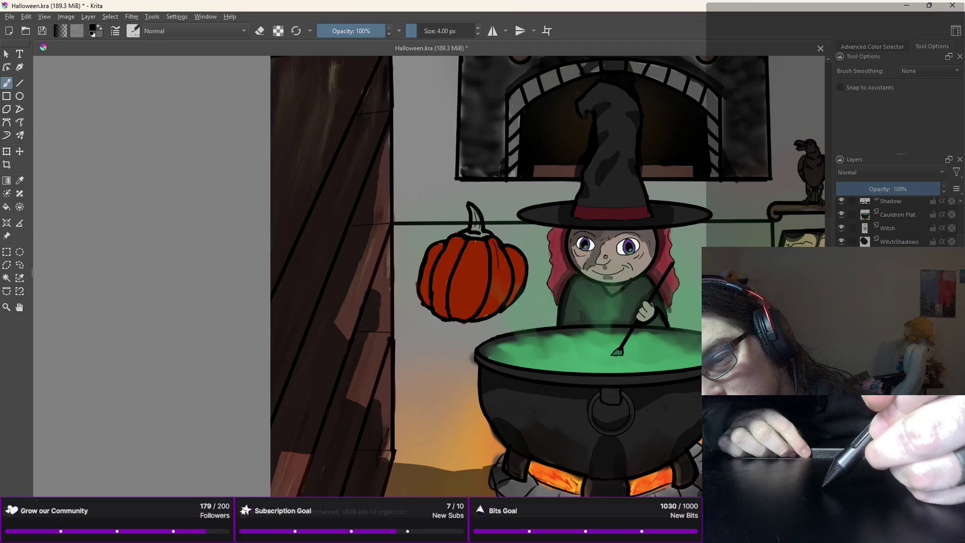
{"action": "left_click_drag", "start_coordinate": [473, 282], "coordinate": [473, 305]}
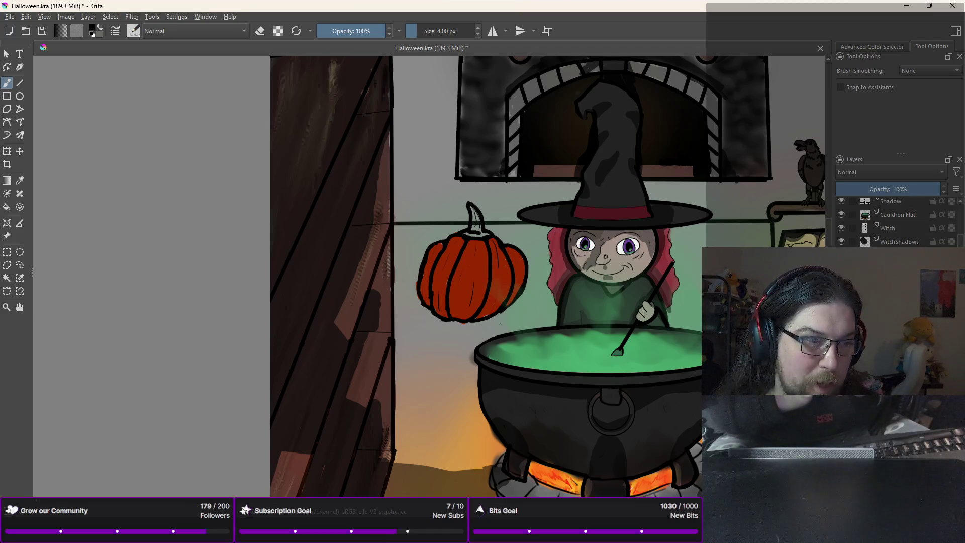
{"action": "right_click", "coordinate": [453, 162]}
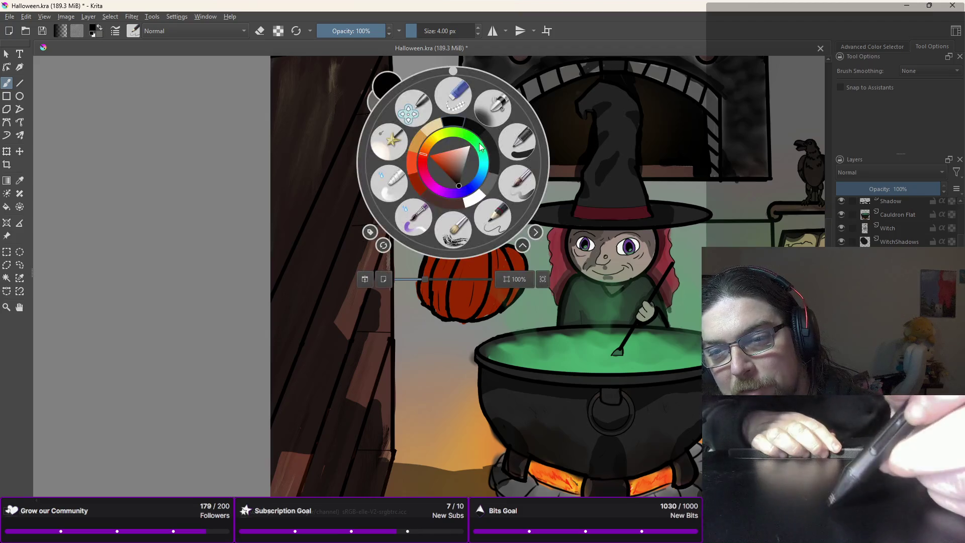
{"action": "left_click", "coordinate": [420, 140]}
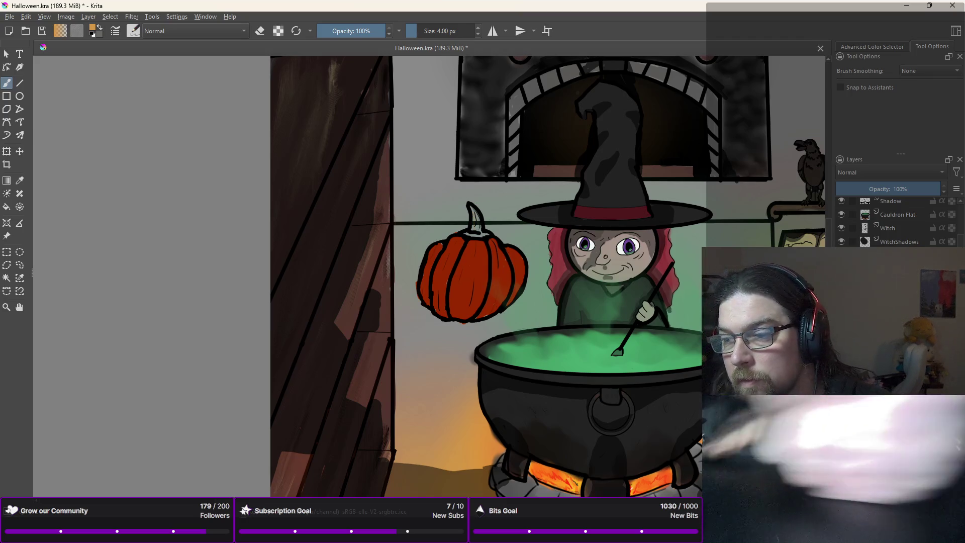
Step: Colour the stem dark brown using the pop-up palette's colour wheel, then choose a 10 px brush
{"action": "right_click", "coordinate": [468, 162]}
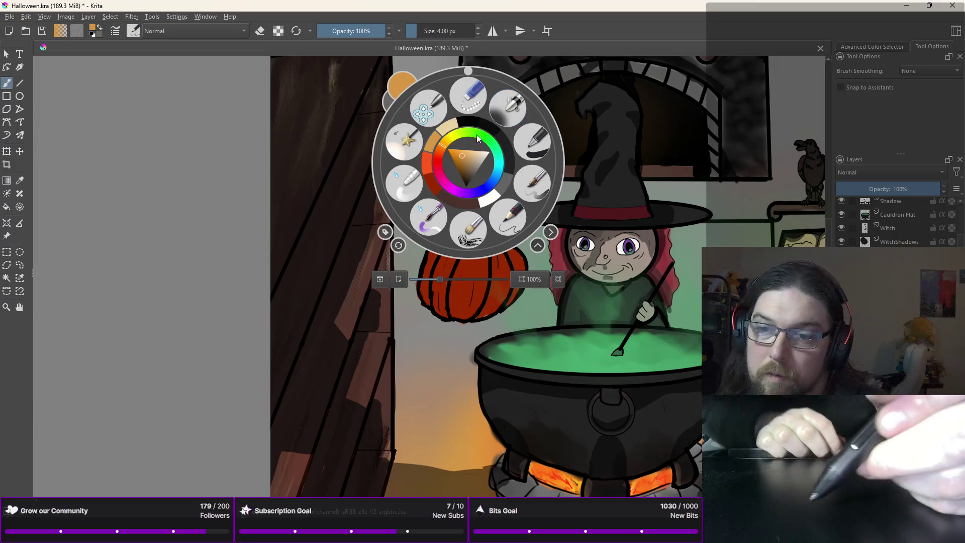
{"action": "left_click", "coordinate": [439, 189]}
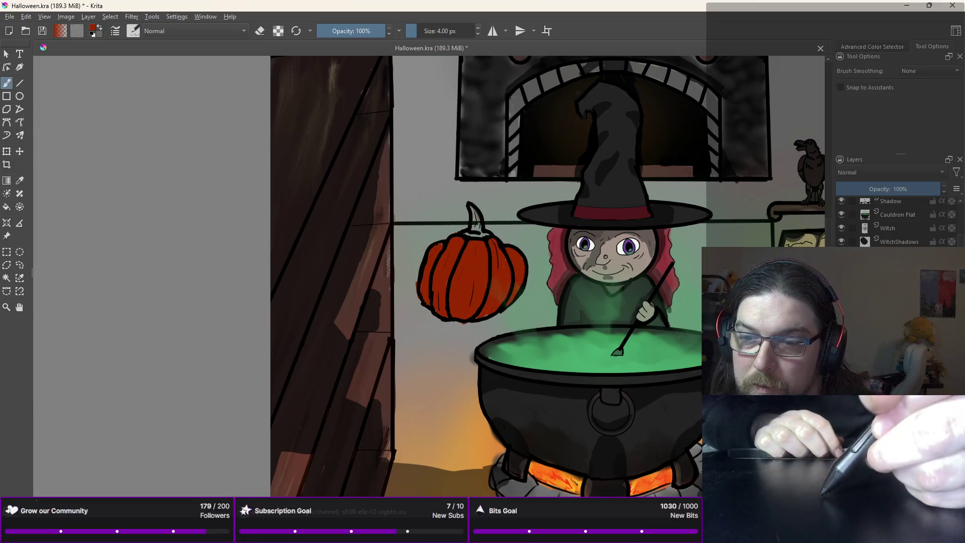
{"action": "right_click", "coordinate": [482, 193]}
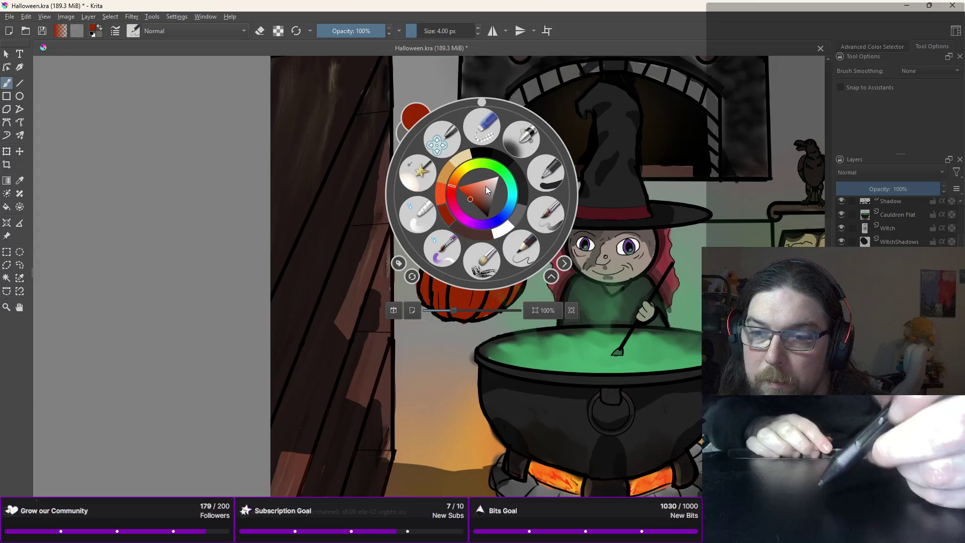
{"action": "right_click", "coordinate": [442, 189]}
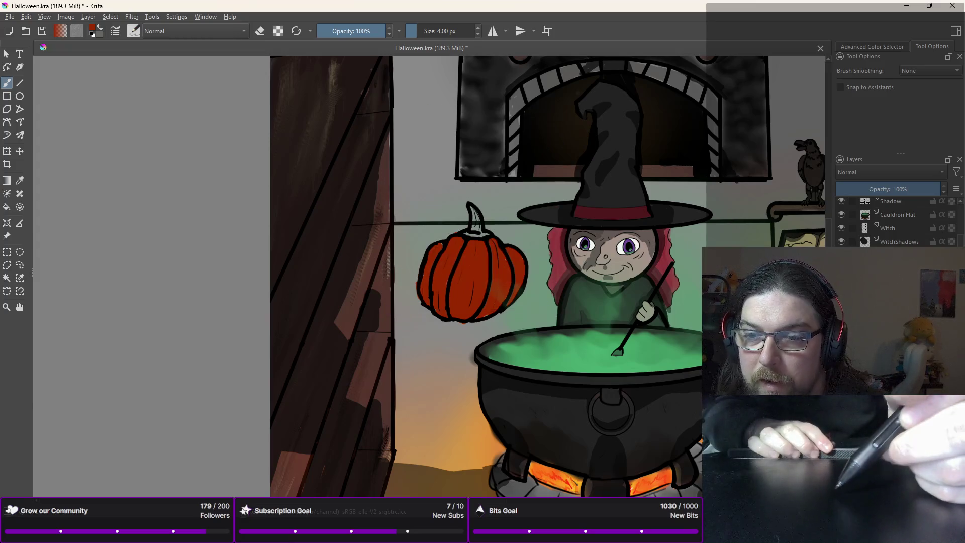
{"action": "right_click", "coordinate": [462, 218]}
{"action": "left_click_drag", "start_coordinate": [466, 249], "coordinate": [452, 252]}
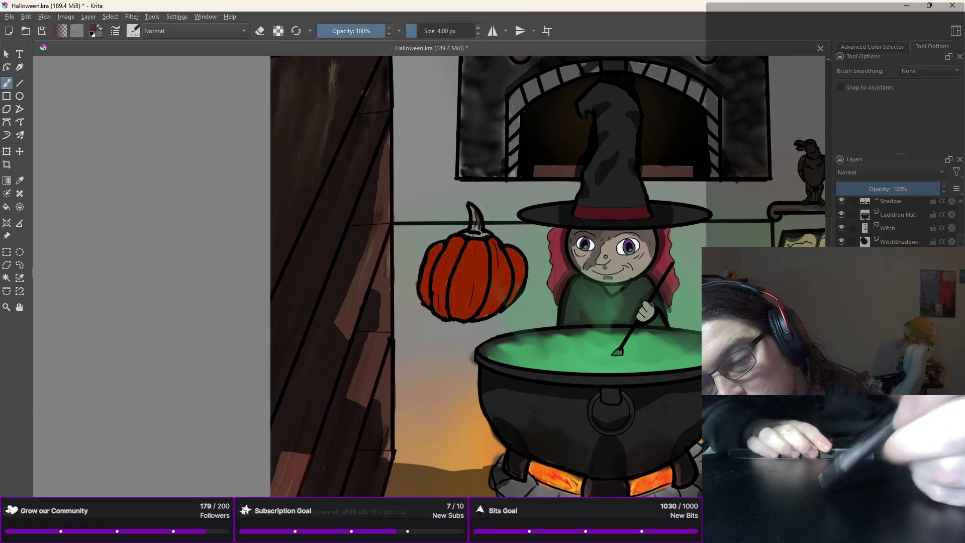
{"action": "right_click", "coordinate": [491, 192]}
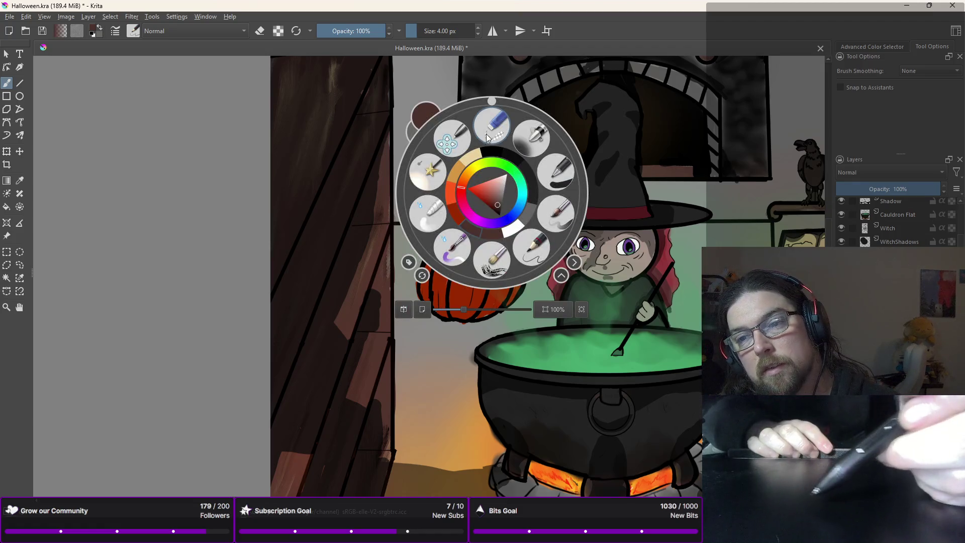
{"action": "left_click", "coordinate": [555, 171]}
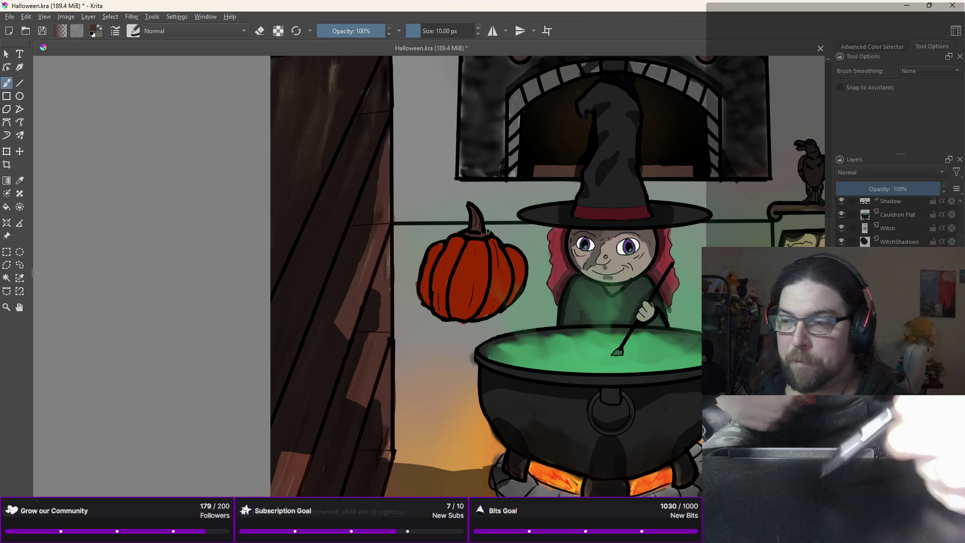
{"action": "right_click", "coordinate": [484, 235]}
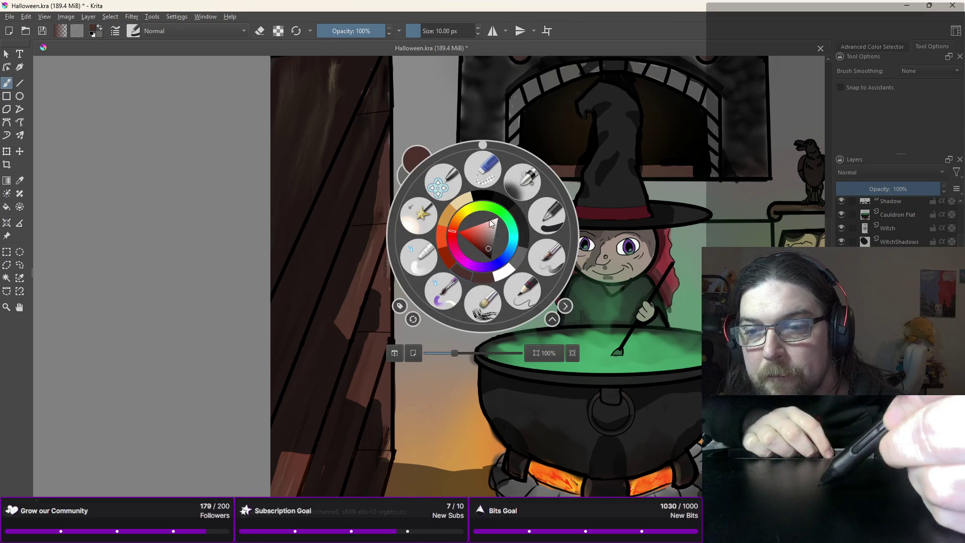
Step: Switch to a small 4 px brush in black and outline triangular eyes on the pumpkin
{"action": "left_click", "coordinate": [484, 175]}
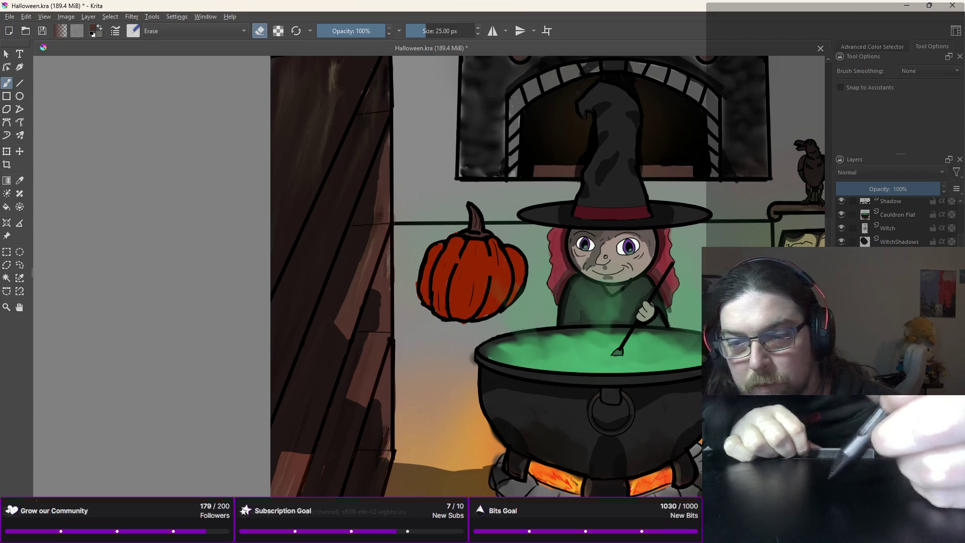
{"action": "right_click", "coordinate": [445, 223]}
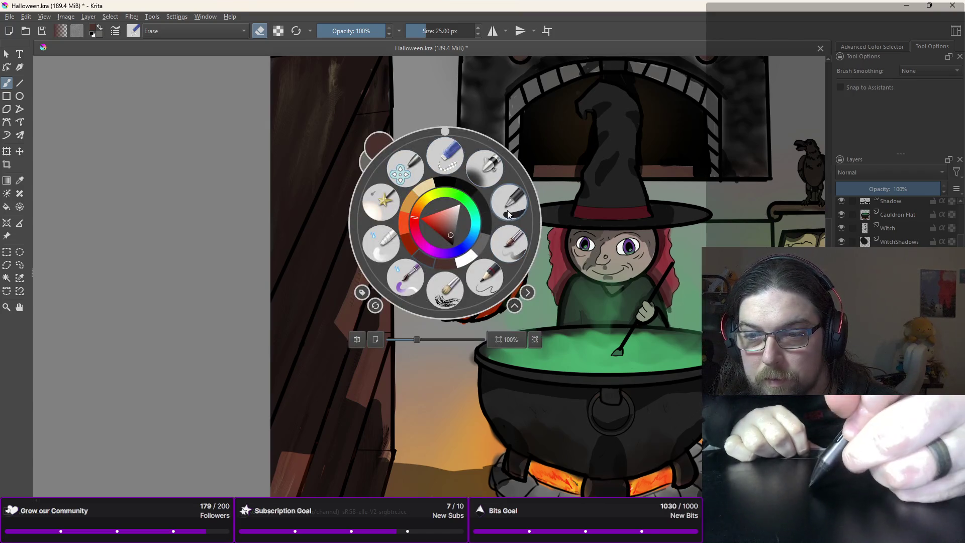
{"action": "left_click", "coordinate": [495, 248]}
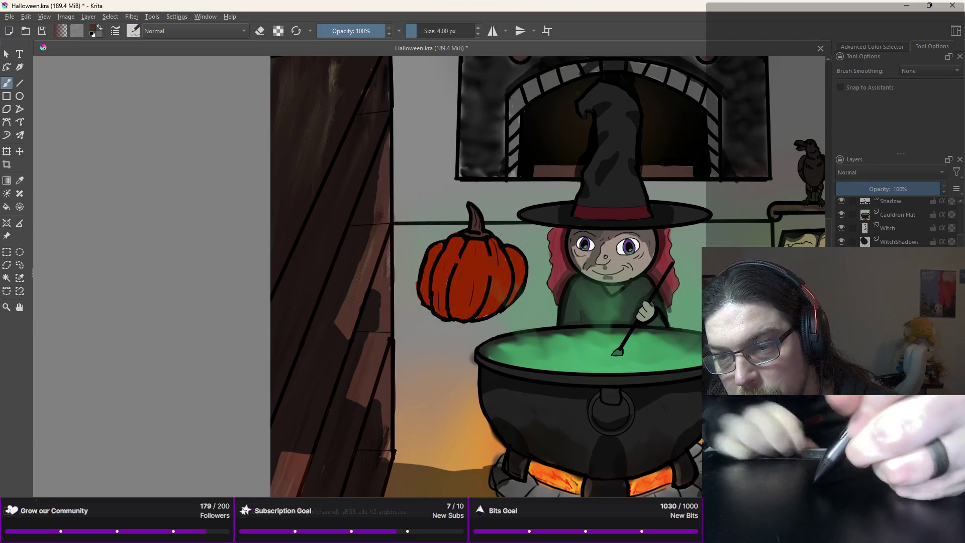
{"action": "right_click", "coordinate": [482, 254]}
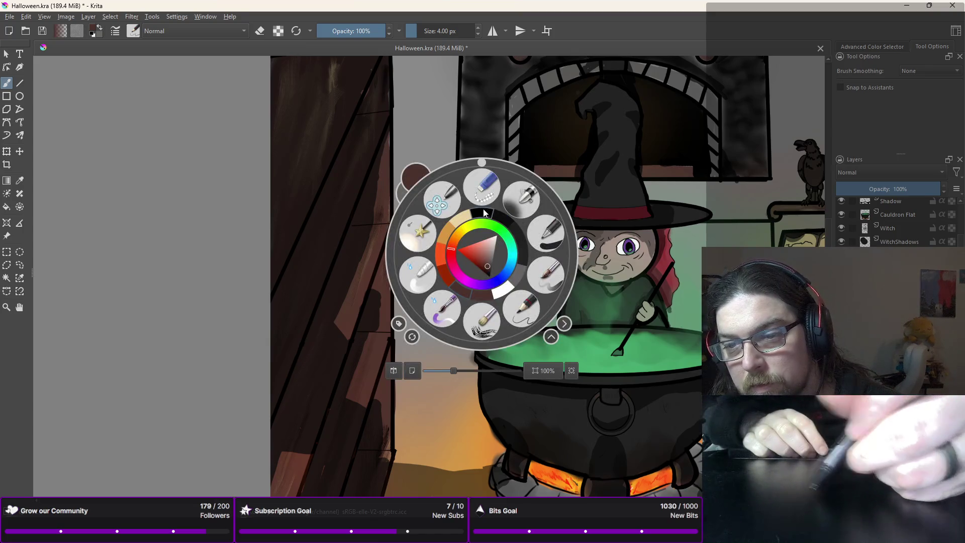
{"action": "left_click", "coordinate": [499, 242]}
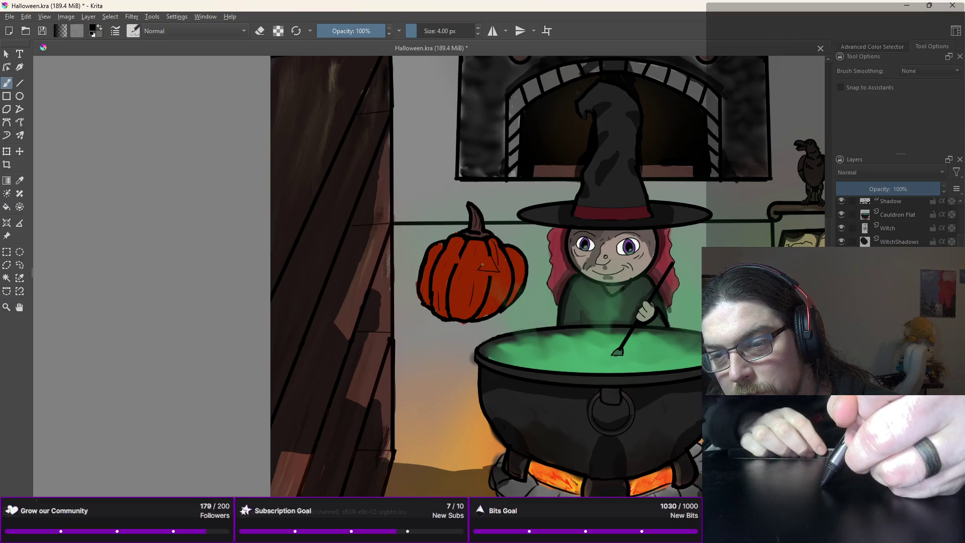
{"action": "key", "text": "ctrl+z"}
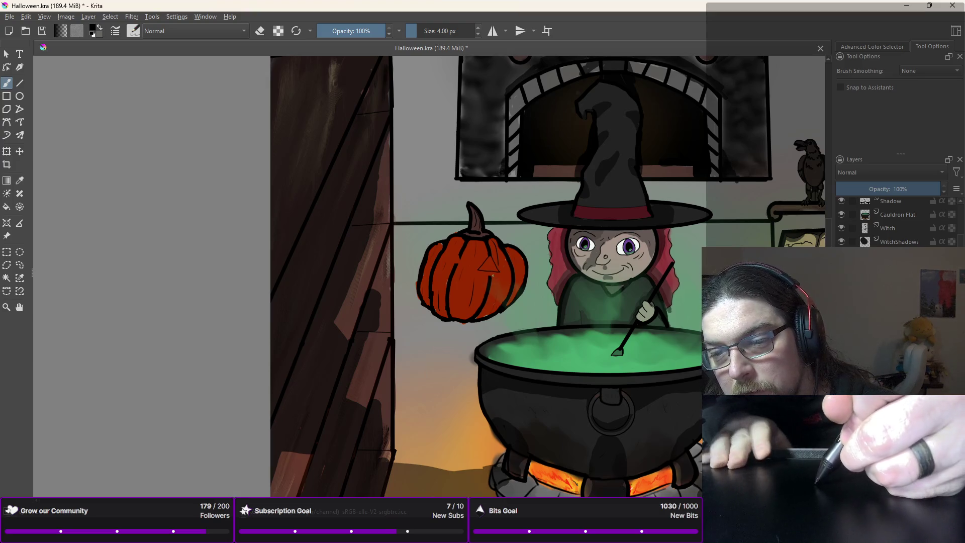
{"action": "left_click_drag", "start_coordinate": [497, 275], "coordinate": [491, 262]}
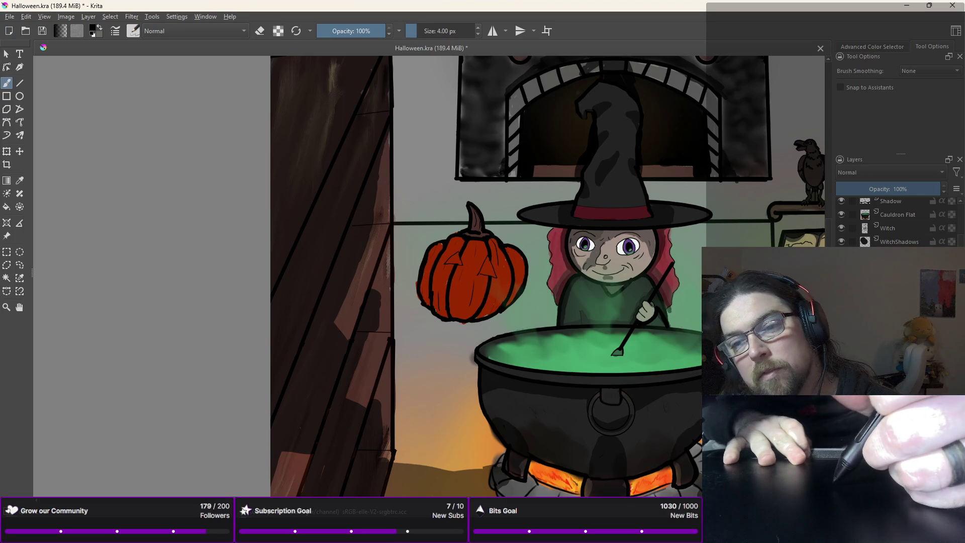
Step: Toggle to the eraser and back to the small drawing brush to tidy the eyes
{"action": "right_click", "coordinate": [447, 258]}
{"action": "left_click", "coordinate": [449, 193]}
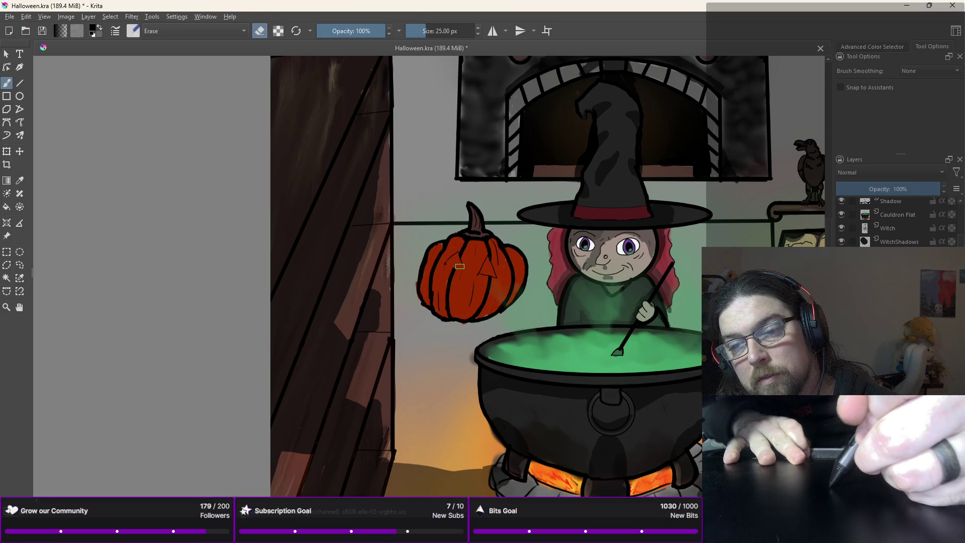
{"action": "right_click", "coordinate": [446, 262]}
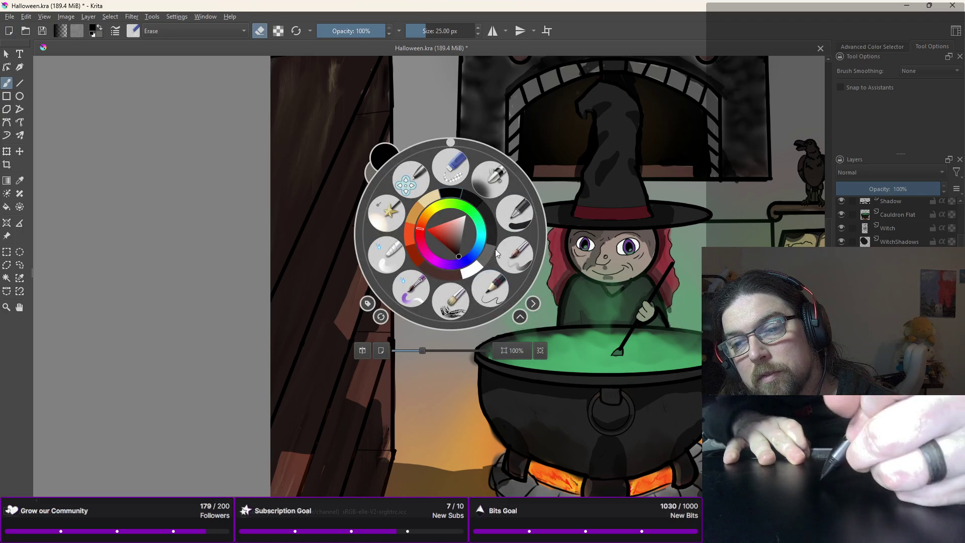
{"action": "left_click", "coordinate": [459, 256]}
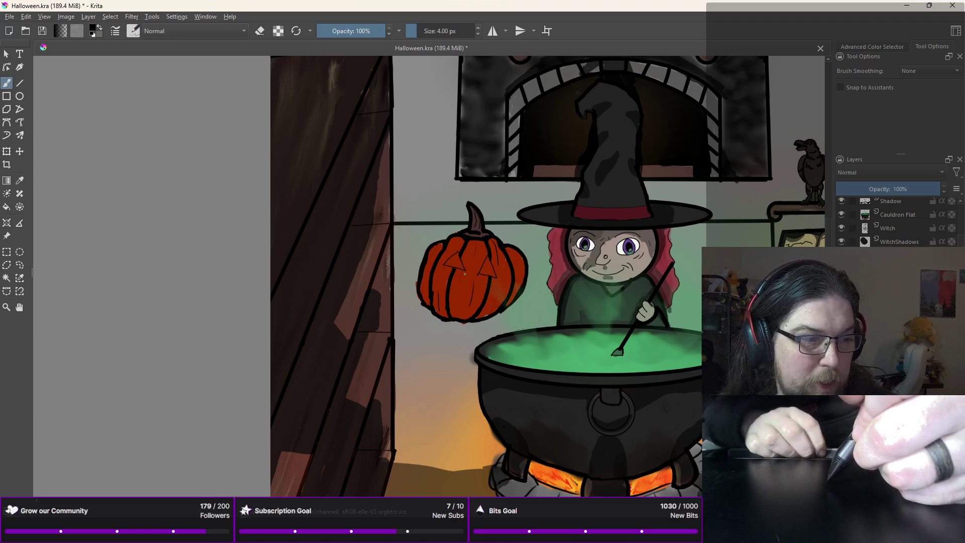
Step: Zoom into the face and erase the small black marks near the grin
{"action": "scroll", "coordinate": [474, 285], "scroll_direction": "up", "scroll_amount": 5}
{"action": "key", "text": "e"}
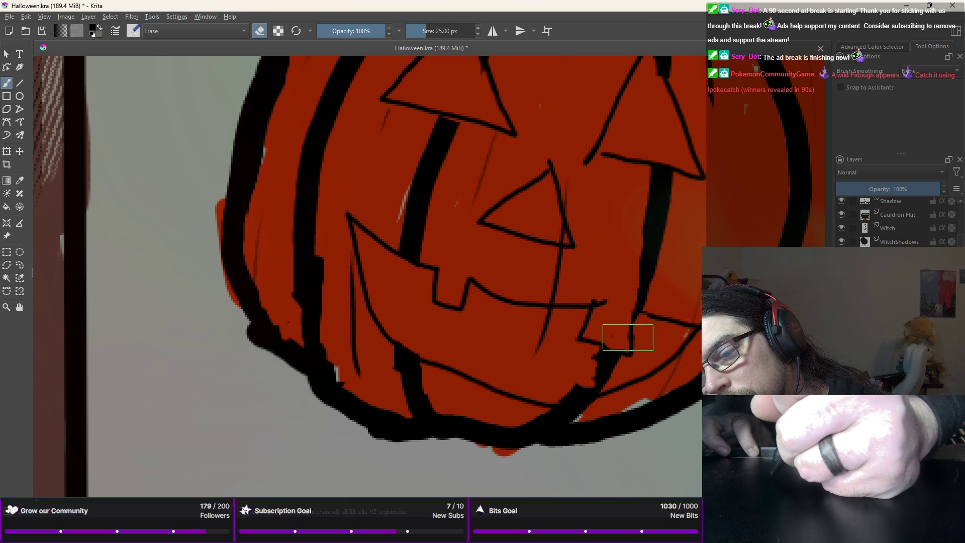
{"action": "left_click_drag", "start_coordinate": [596, 353], "coordinate": [605, 355]}
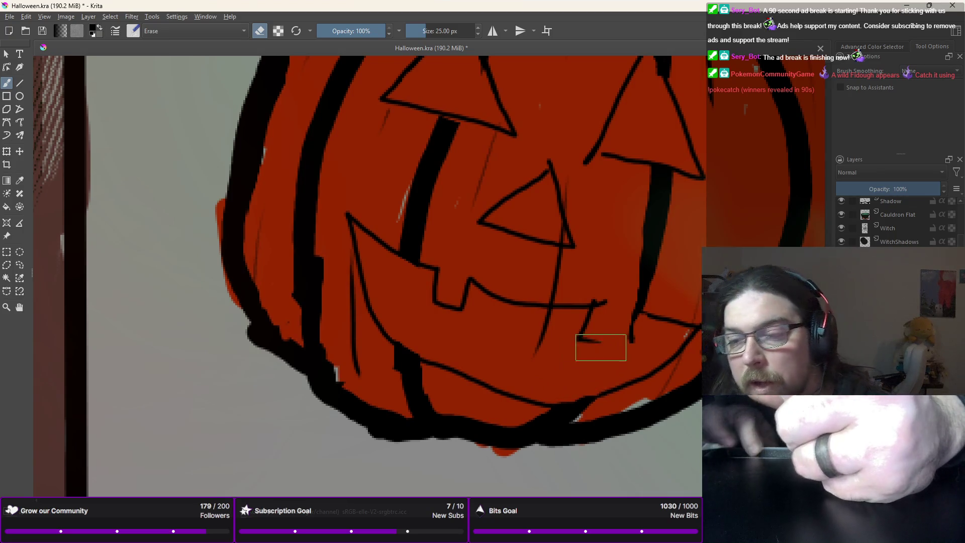
{"action": "right_click", "coordinate": [592, 350]}
{"action": "left_click", "coordinate": [653, 346]}
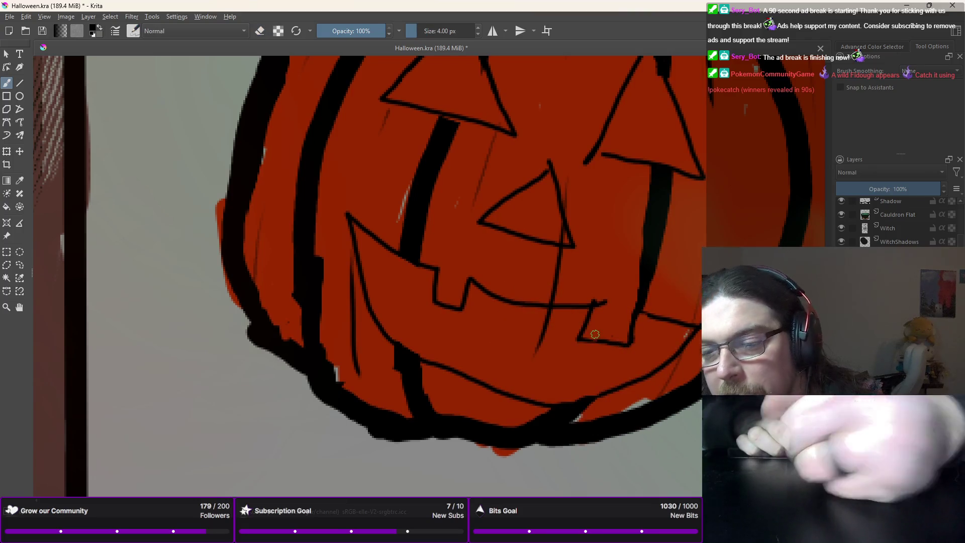
{"action": "right_click", "coordinate": [589, 280]}
{"action": "left_click", "coordinate": [589, 213]}
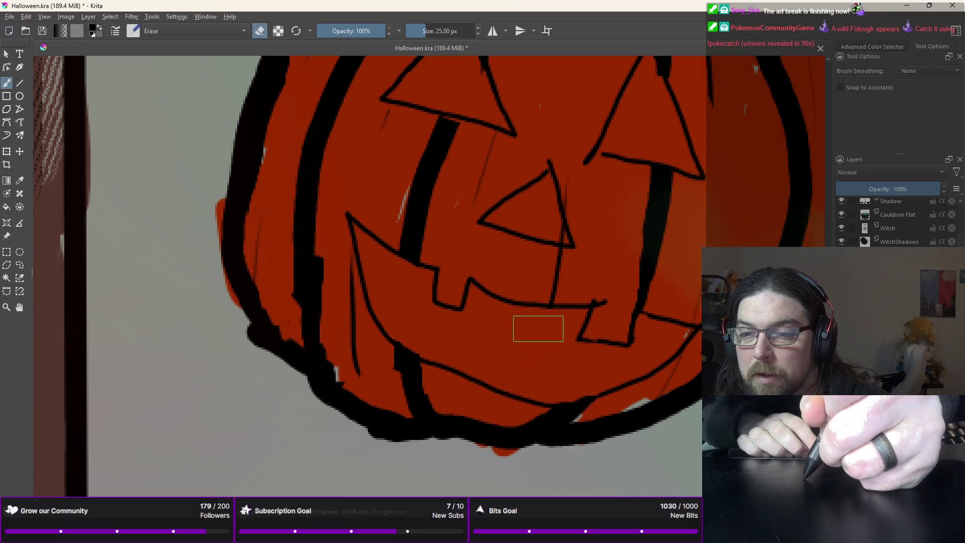
{"action": "right_click", "coordinate": [543, 315]}
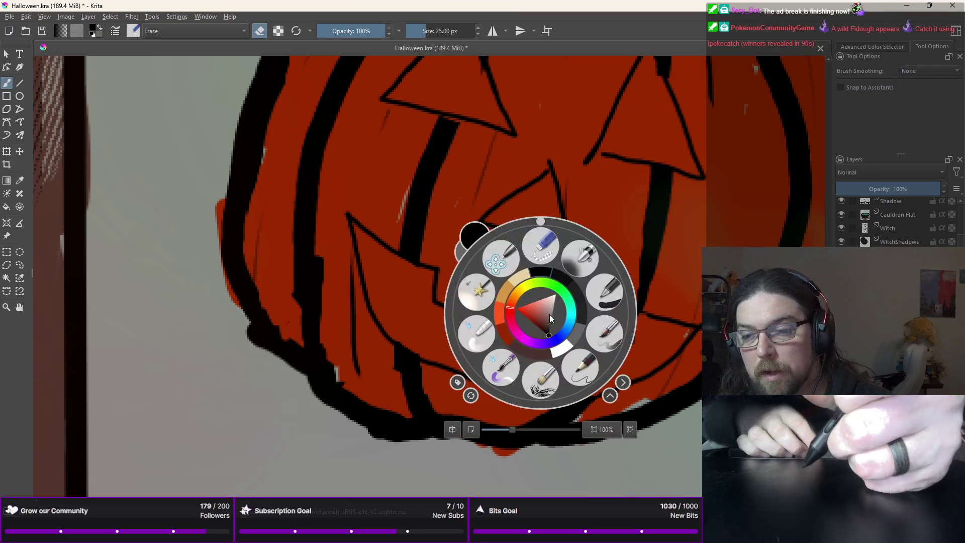
{"action": "left_click", "coordinate": [579, 364]}
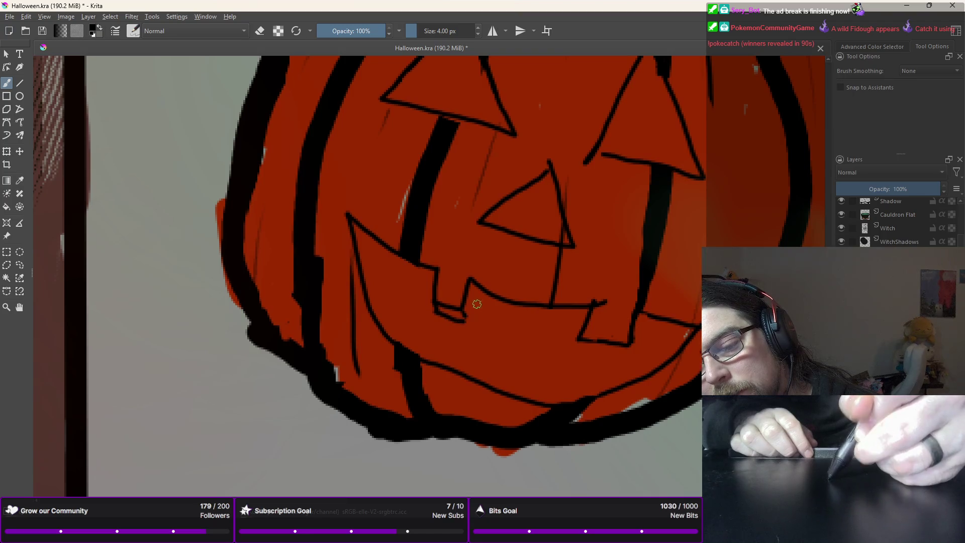
Step: Remove the extra stroke under the lower-left tooth and extend the grin's lower outline
{"action": "key", "text": "ctrl+z"}
{"action": "key", "text": "ctrl+z"}
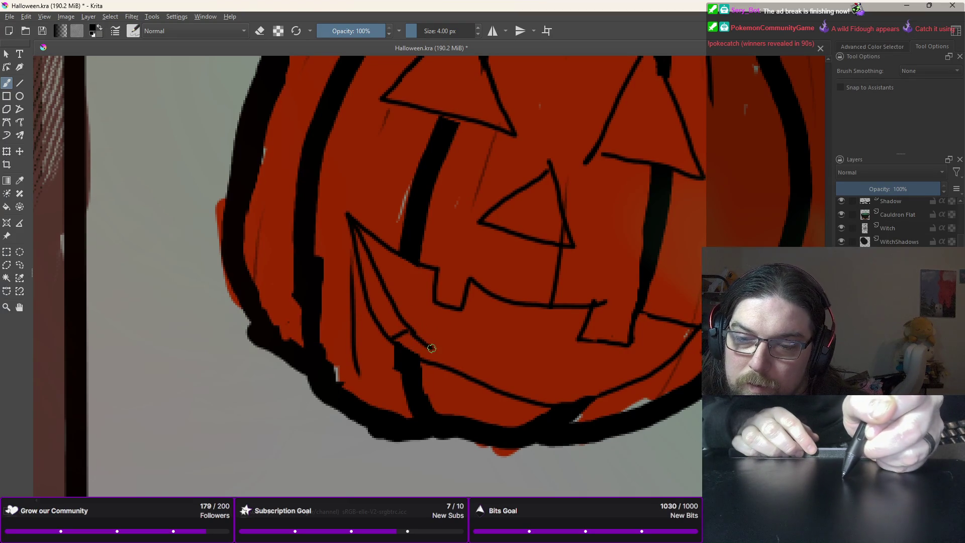
{"action": "mouse_move", "coordinate": [446, 355]}
{"action": "left_mouse_down"}
{"action": "mouse_move", "coordinate": [563, 385]}
{"action": "mouse_move", "coordinate": [612, 375]}
{"action": "mouse_move", "coordinate": [690, 332]}
{"action": "left_mouse_up"}
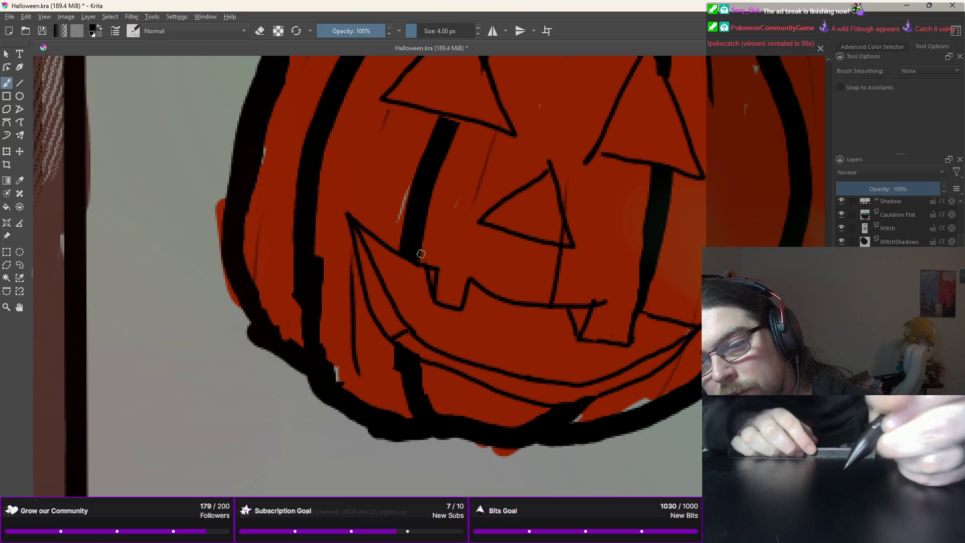
{"action": "key", "text": "minus"}
{"action": "key", "text": "minus"}
{"action": "key", "text": "plus"}
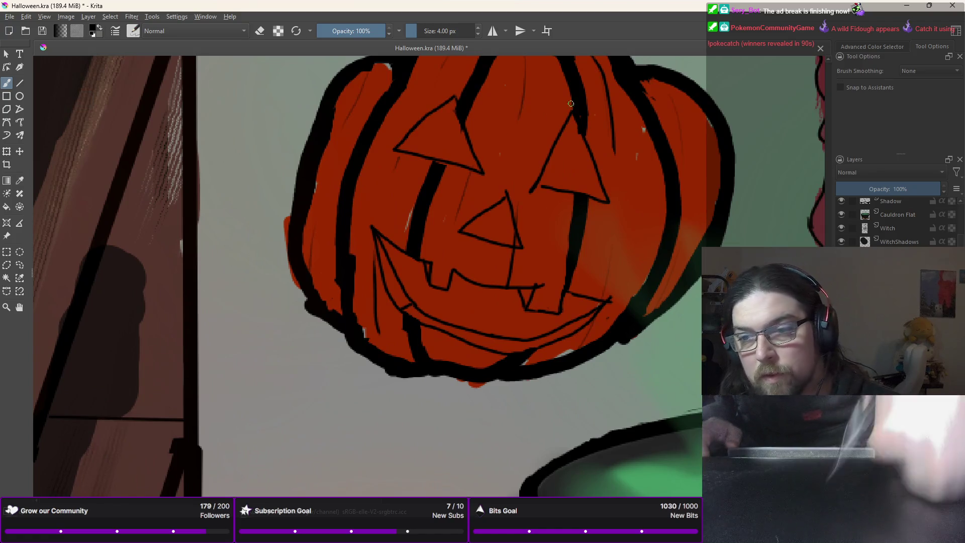
Step: Adjust the right eye's lower corner and extend the nose triangle's lower-right corner
{"action": "left_click_drag", "start_coordinate": [588, 180], "coordinate": [610, 203]}
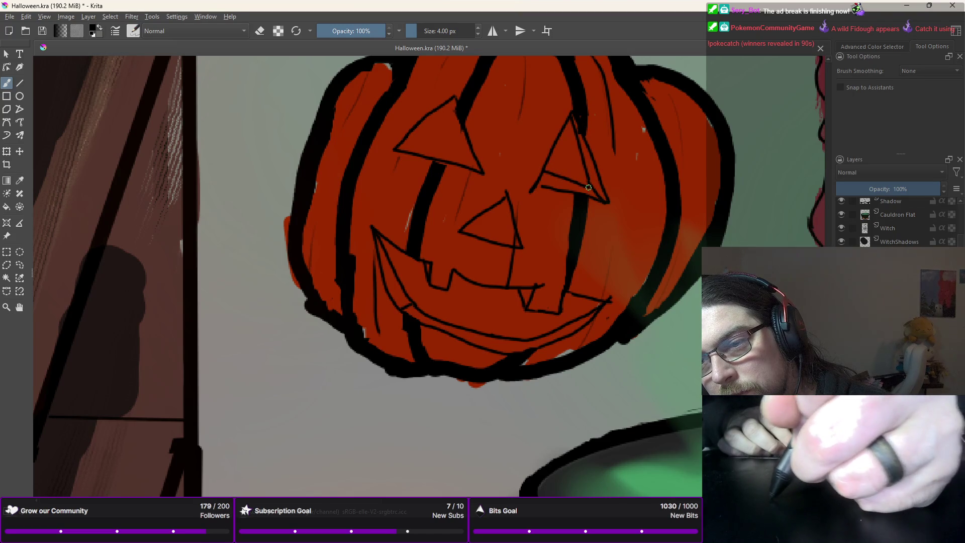
{"action": "left_click_drag", "start_coordinate": [543, 173], "coordinate": [587, 181]}
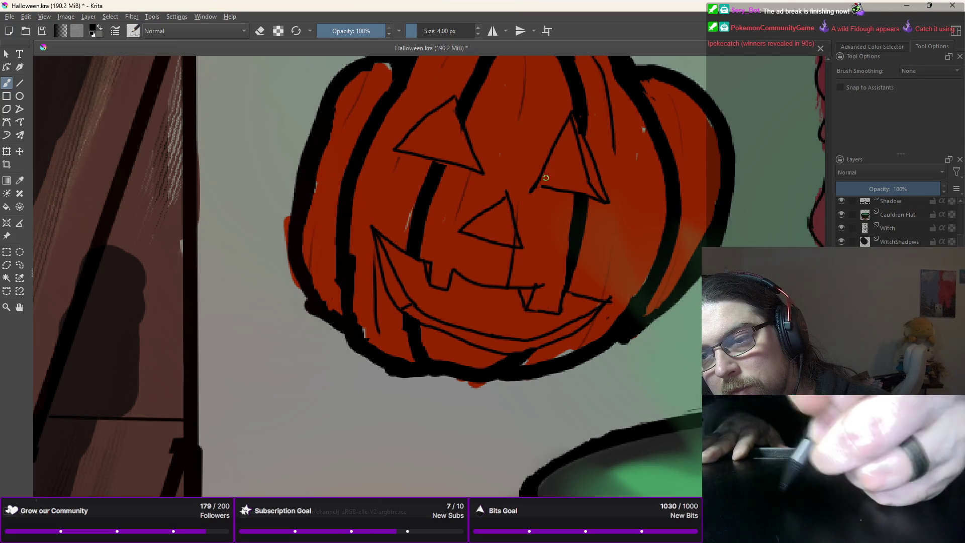
{"action": "key", "text": "ctrl+z"}
{"action": "left_click_drag", "start_coordinate": [582, 181], "coordinate": [555, 175]}
{"action": "key", "text": "ctrl+z"}
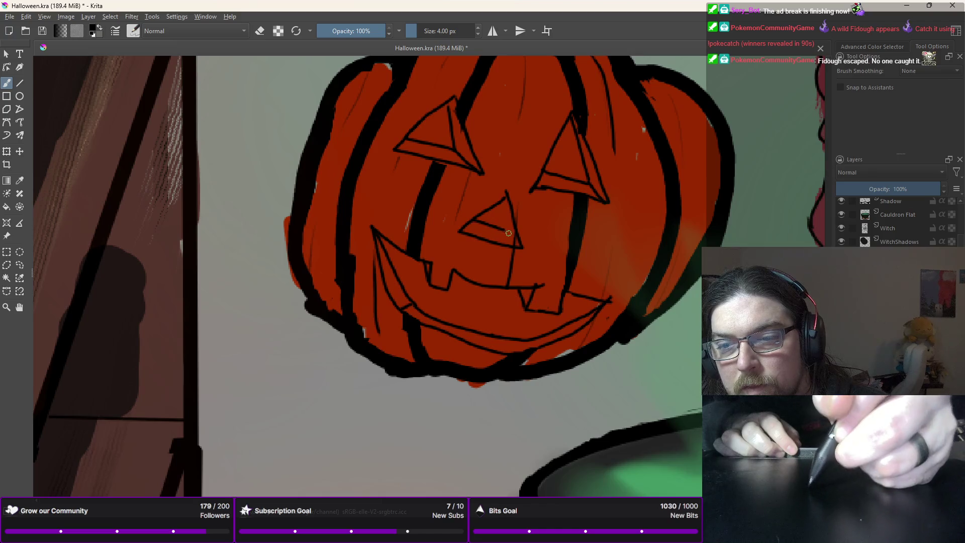
{"action": "left_click_drag", "start_coordinate": [519, 244], "coordinate": [523, 247]}
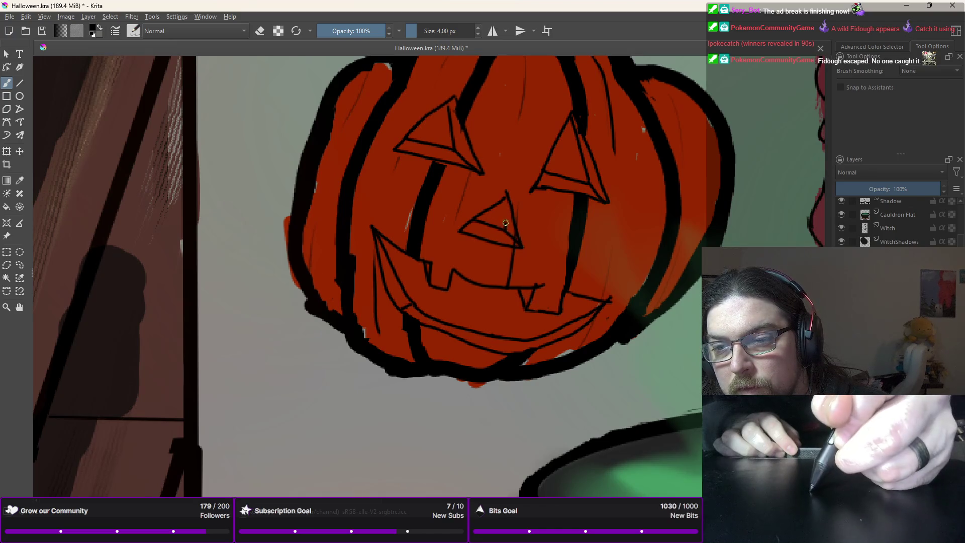
{"action": "right_click", "coordinate": [506, 191]}
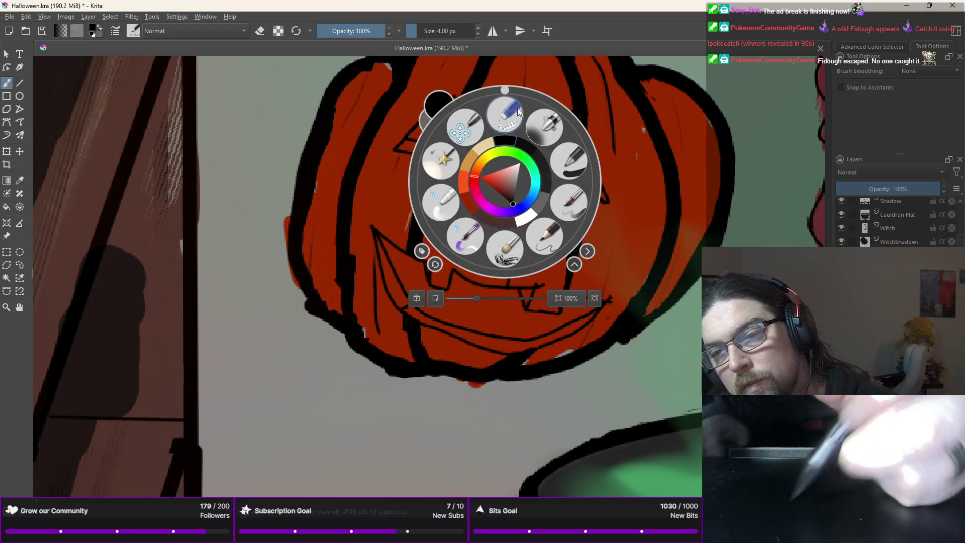
Step: Erase the stray overlapping bit of the eye outline in the jack-o'-lantern's face
{"action": "key", "text": "e"}
{"action": "scroll", "coordinate": [517, 188], "scroll_direction": "up", "scroll_amount": 5}
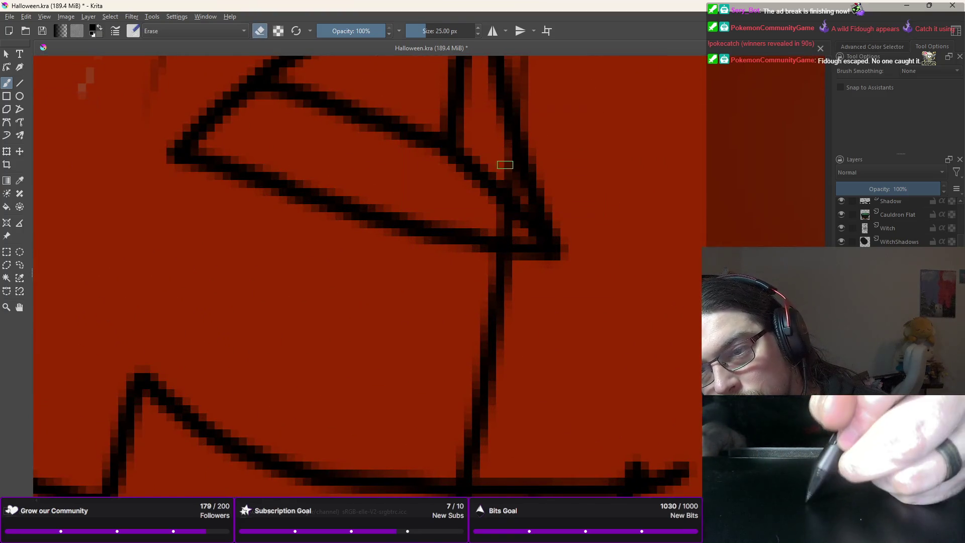
{"action": "left_click_drag", "start_coordinate": [503, 217], "coordinate": [506, 228]}
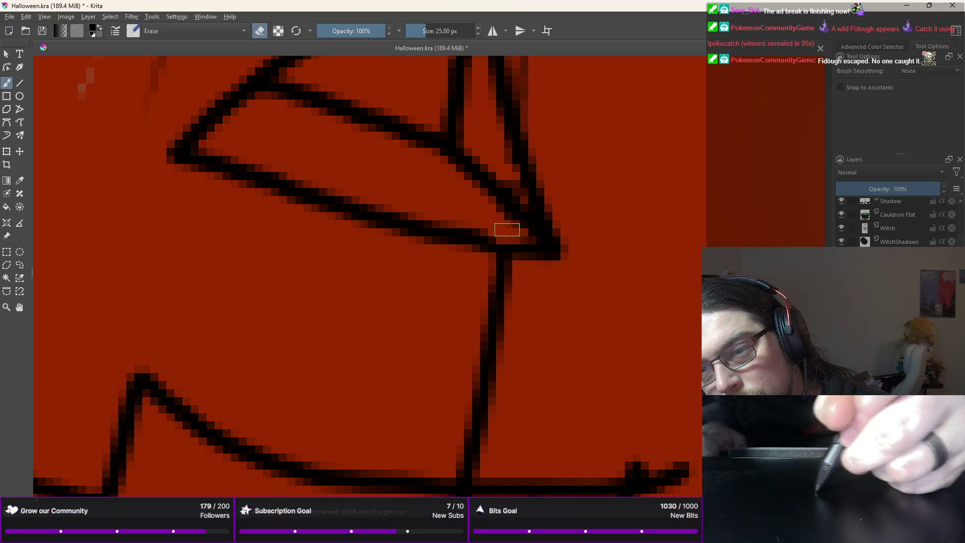
{"action": "scroll", "coordinate": [465, 190], "scroll_direction": "down", "scroll_amount": 3}
{"action": "scroll", "coordinate": [457, 181], "scroll_direction": "down", "scroll_amount": 3}
{"action": "scroll", "coordinate": [452, 175], "scroll_direction": "down", "scroll_amount": 1}
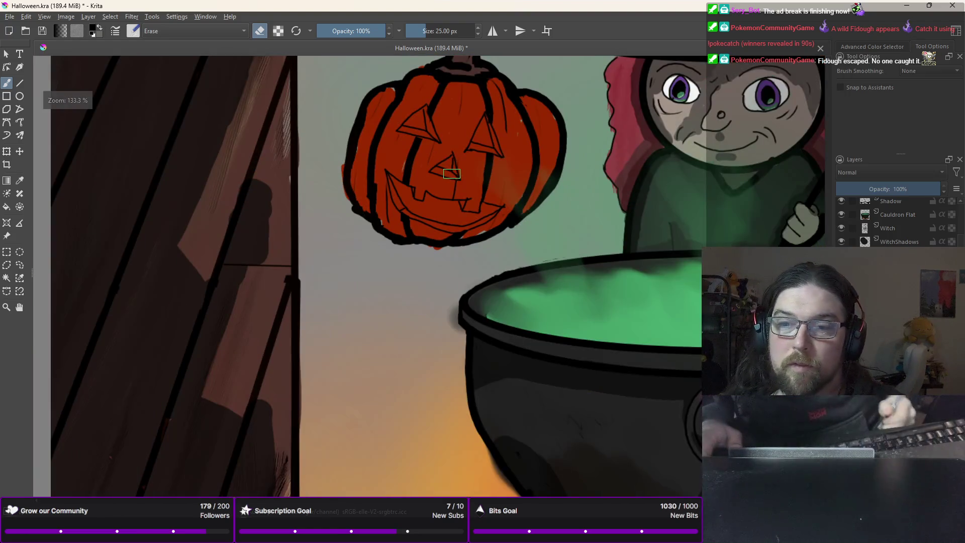
{"action": "scroll", "coordinate": [467, 181], "scroll_direction": "down", "scroll_amount": 2}
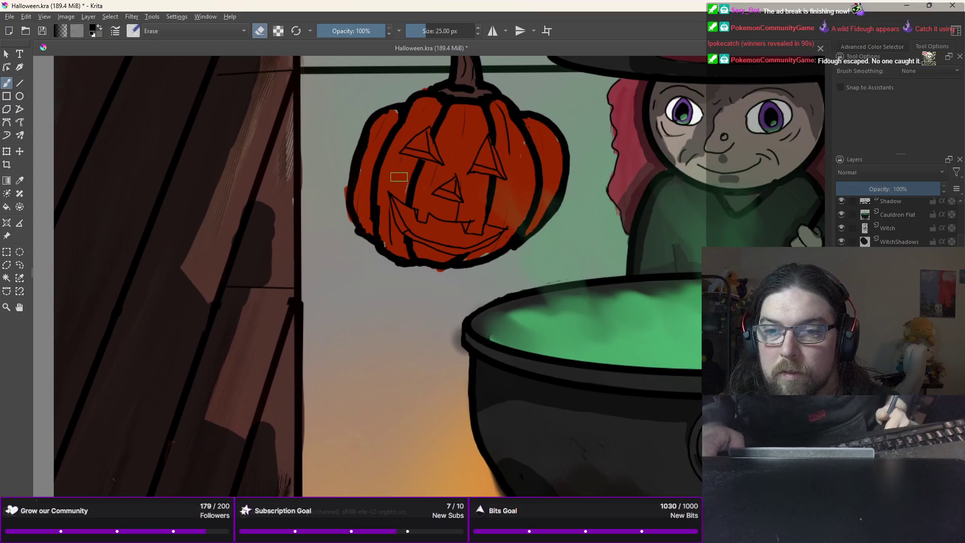
{"action": "scroll", "coordinate": [482, 187], "scroll_direction": "down", "scroll_amount": 2}
{"action": "scroll", "coordinate": [482, 188], "scroll_direction": "up", "scroll_amount": 5}
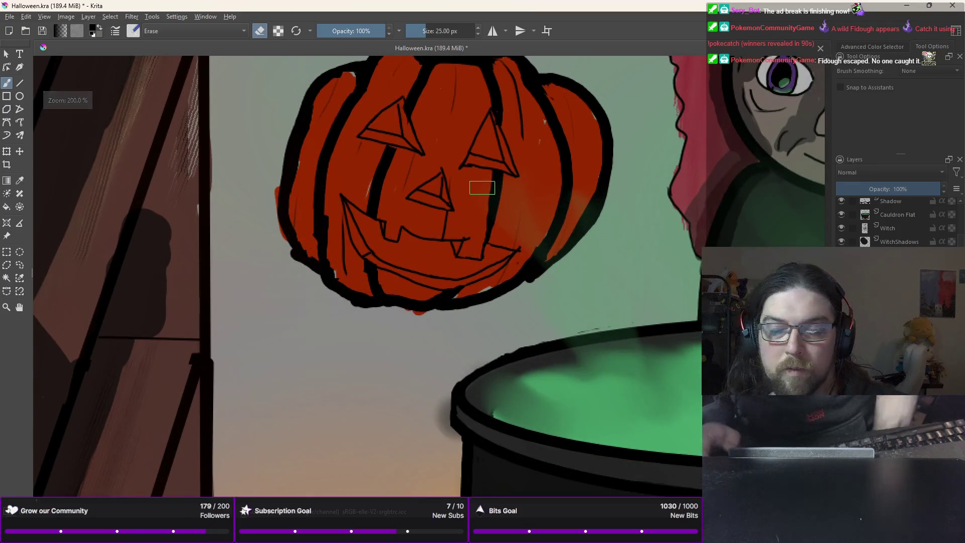
Step: Choose a pale orange paint colour and a small normal brush from the pop-up palette
{"action": "right_click", "coordinate": [382, 166]}
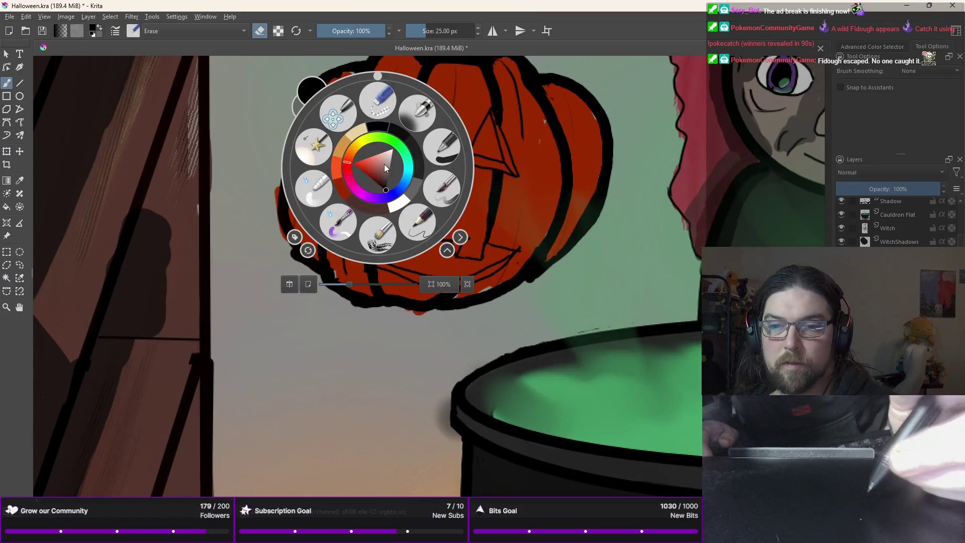
{"action": "left_click", "coordinate": [352, 154]}
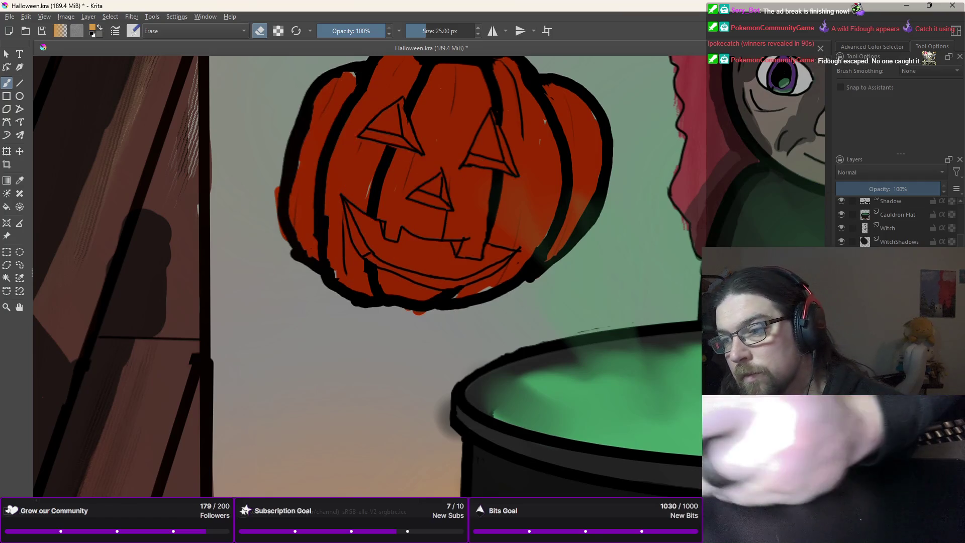
{"action": "right_click", "coordinate": [487, 163]}
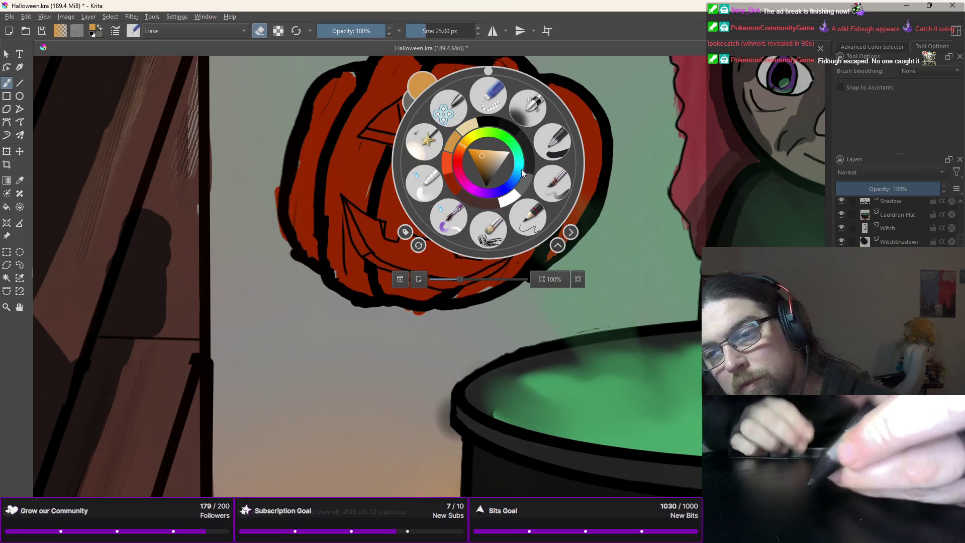
{"action": "left_click", "coordinate": [545, 185]}
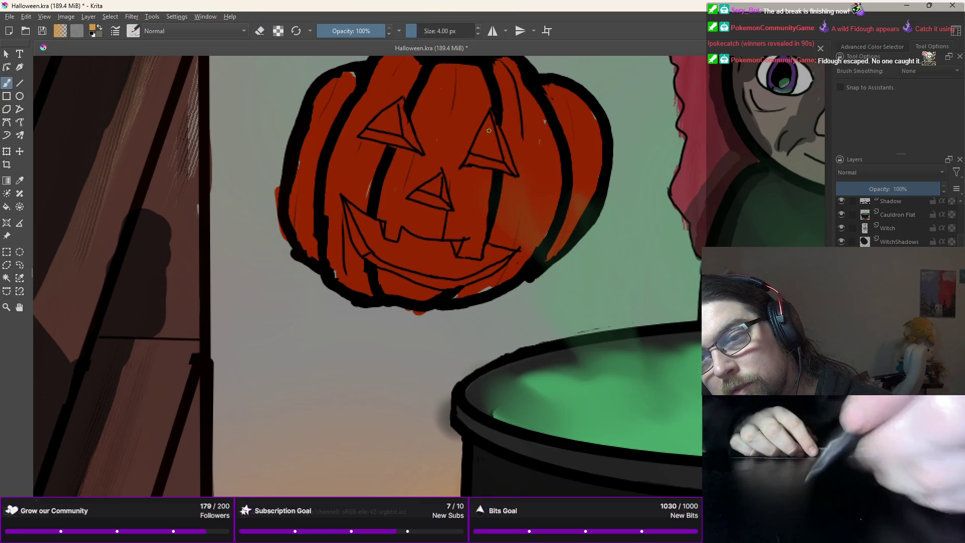
Step: Paint light orange highlights along the edges of both eyes and the nose
{"action": "mouse_move", "coordinate": [499, 132]}
{"action": "left_mouse_down"}
{"action": "mouse_move", "coordinate": [495, 120]}
{"action": "mouse_move", "coordinate": [510, 162]}
{"action": "left_mouse_up"}
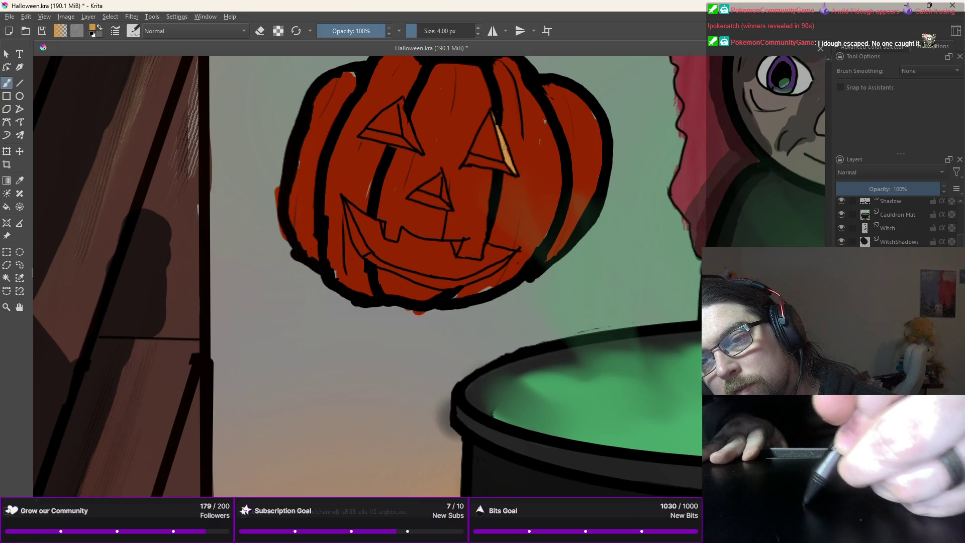
{"action": "mouse_move", "coordinate": [506, 167]}
{"action": "left_mouse_down"}
{"action": "mouse_move", "coordinate": [477, 160]}
{"action": "mouse_move", "coordinate": [501, 170]}
{"action": "left_mouse_up"}
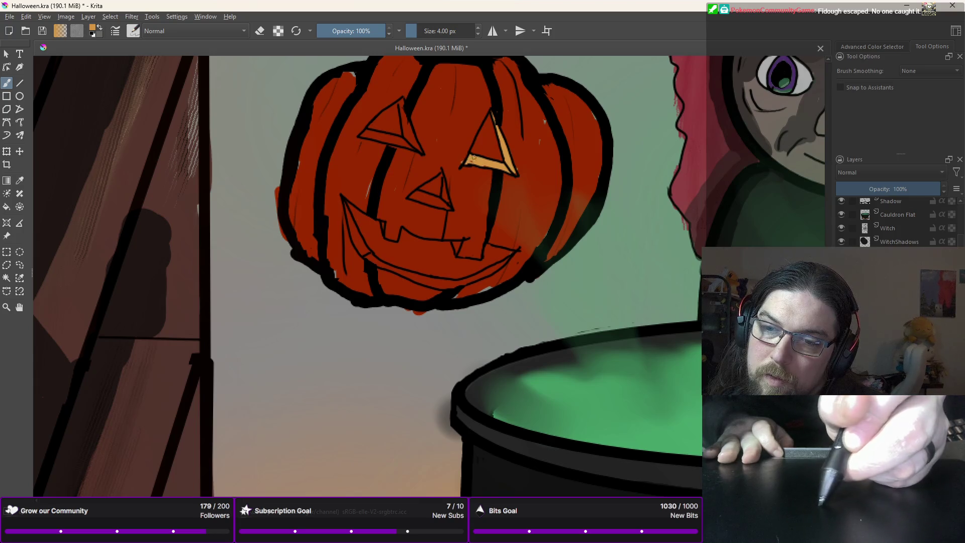
{"action": "mouse_move", "coordinate": [406, 125]}
{"action": "left_mouse_down"}
{"action": "mouse_move", "coordinate": [401, 100]}
{"action": "mouse_move", "coordinate": [415, 143]}
{"action": "left_mouse_up"}
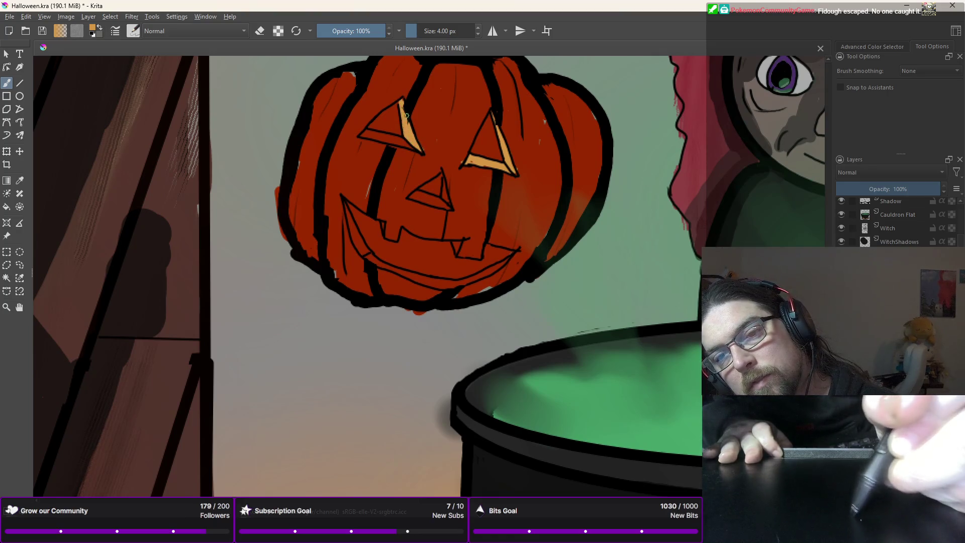
{"action": "left_click_drag", "start_coordinate": [404, 140], "coordinate": [367, 133]}
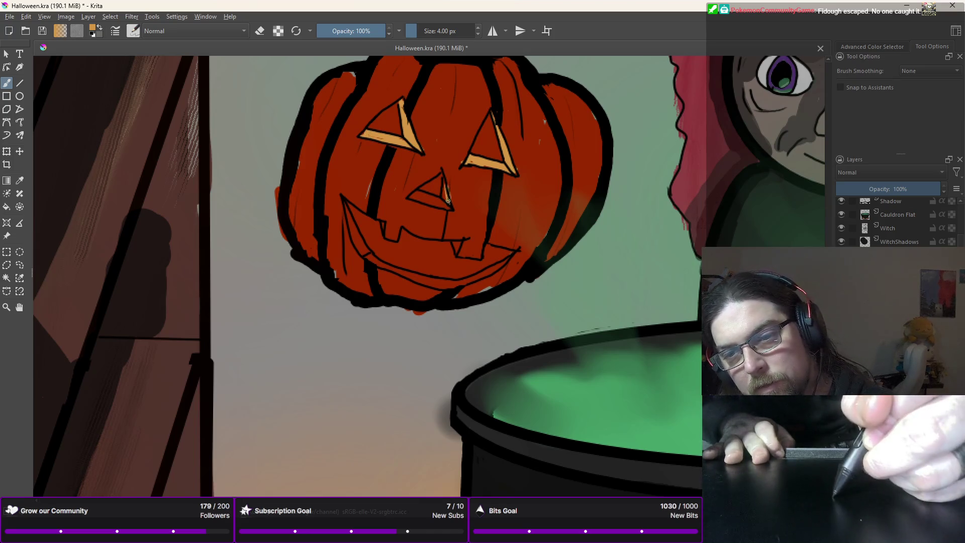
{"action": "left_click_drag", "start_coordinate": [446, 205], "coordinate": [421, 192]}
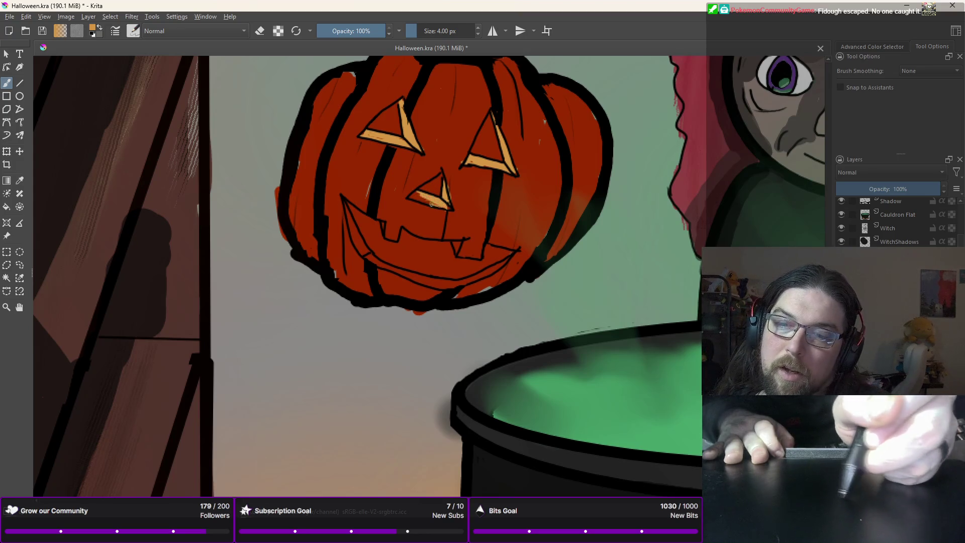
{"action": "left_click_drag", "start_coordinate": [420, 192], "coordinate": [410, 198]}
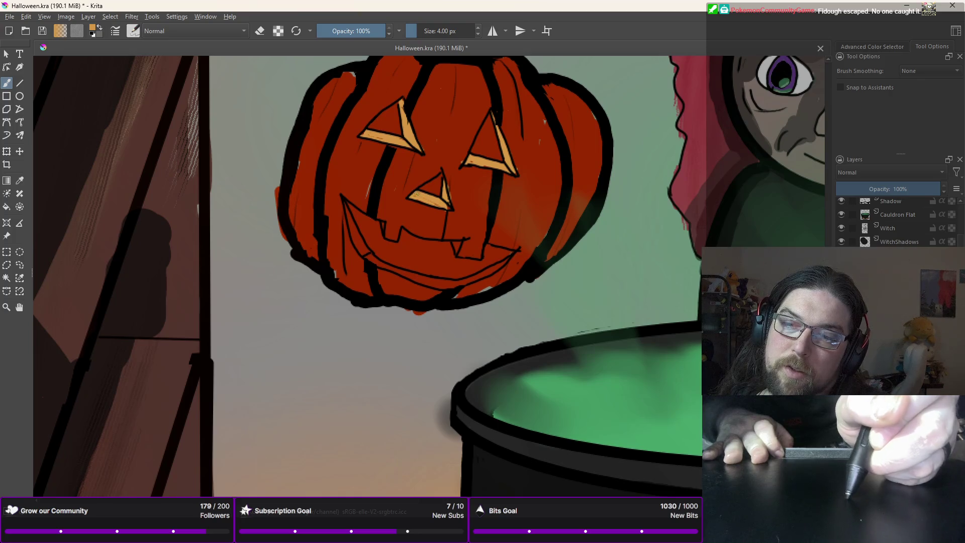
Step: Highlight the small tooth, the left fang and the lower lip in light orange
{"action": "left_click_drag", "start_coordinate": [458, 252], "coordinate": [458, 247]}
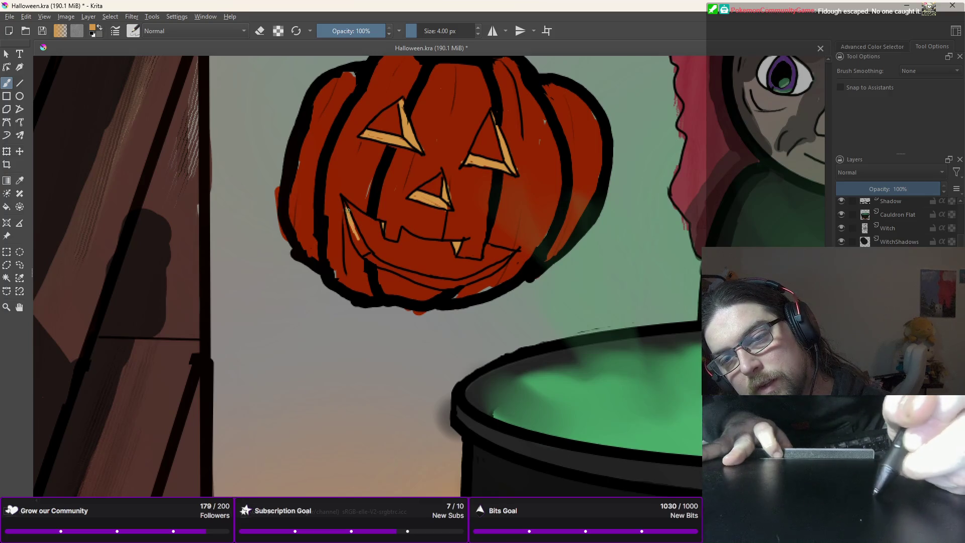
{"action": "left_click_drag", "start_coordinate": [347, 208], "coordinate": [366, 244]}
{"action": "left_click_drag", "start_coordinate": [346, 208], "coordinate": [367, 255]}
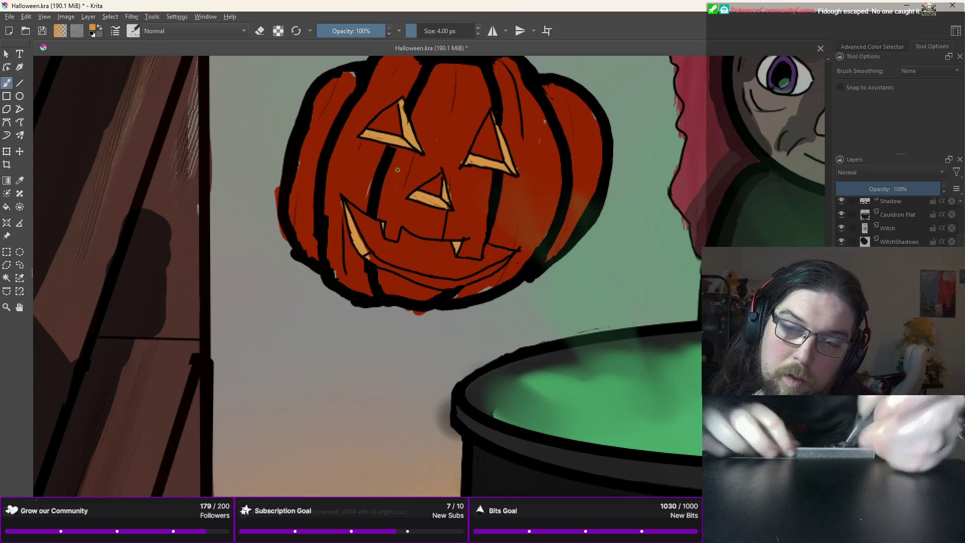
{"action": "mouse_move", "coordinate": [385, 264]}
{"action": "left_mouse_down"}
{"action": "mouse_move", "coordinate": [372, 258]}
{"action": "mouse_move", "coordinate": [447, 285]}
{"action": "left_mouse_up"}
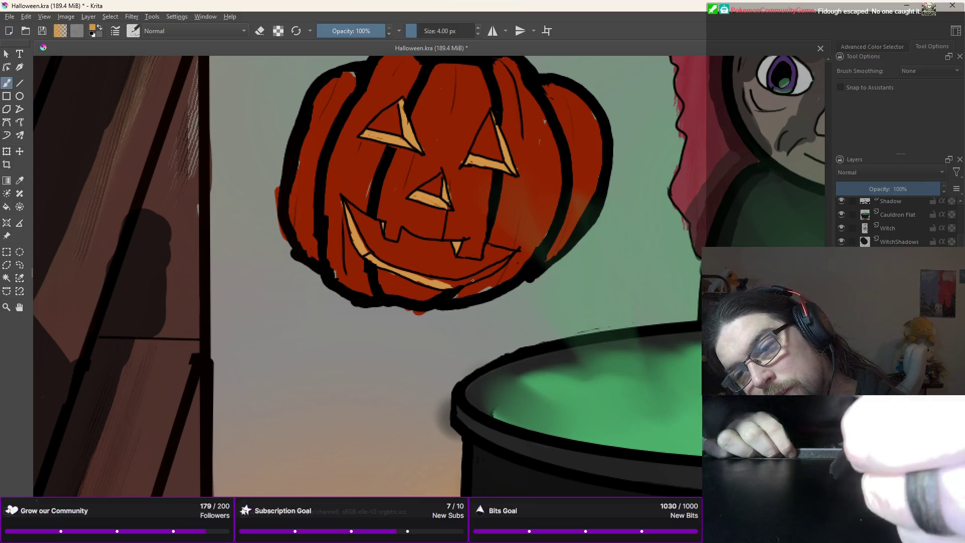
{"action": "left_click_drag", "start_coordinate": [462, 280], "coordinate": [435, 280]}
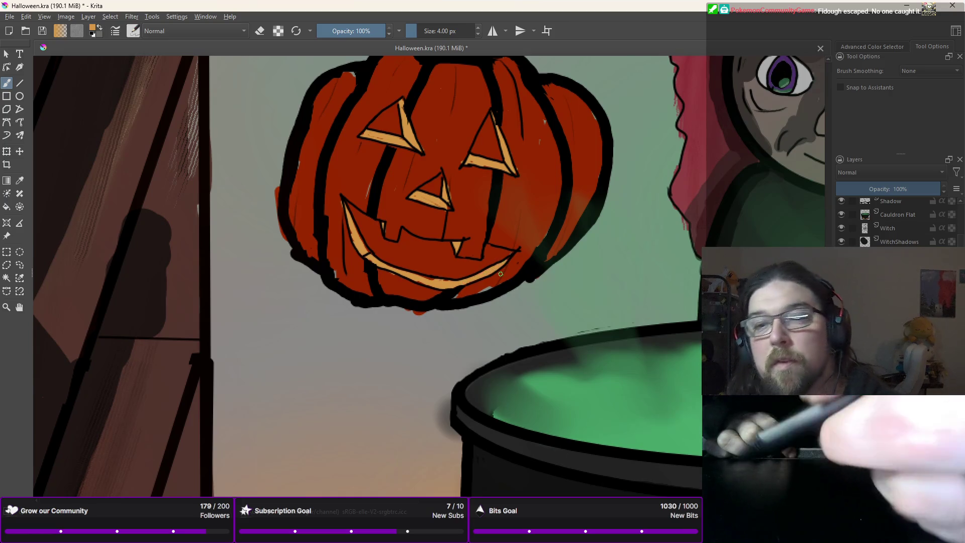
{"action": "right_click", "coordinate": [381, 162]}
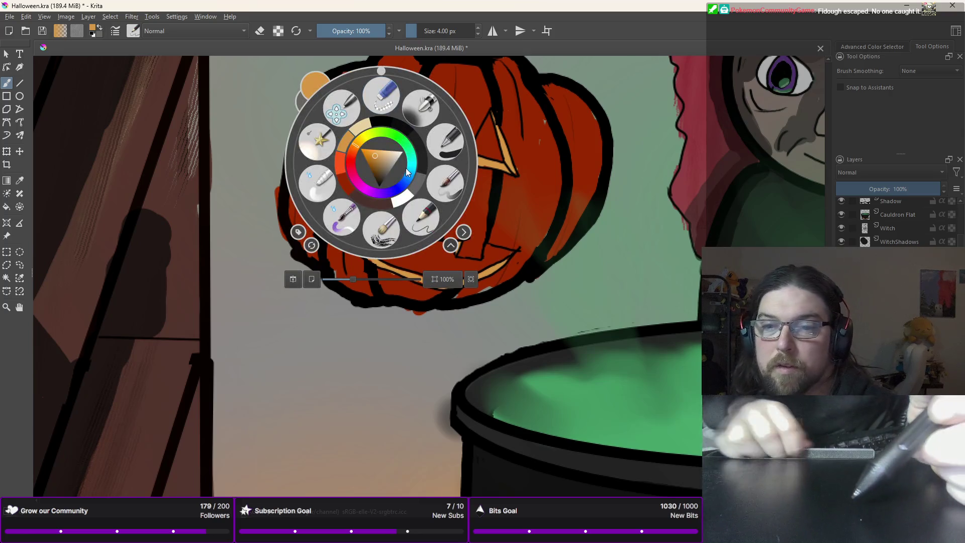
Step: Sketch a white candle outline inside the grin, then switch the paint colour to black
{"action": "left_click", "coordinate": [429, 256]}
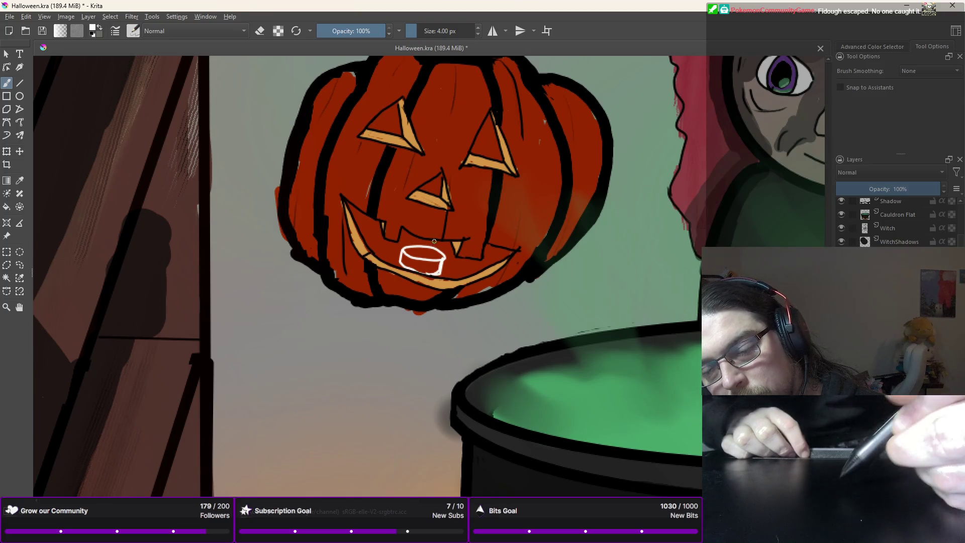
{"action": "right_click", "coordinate": [409, 218]}
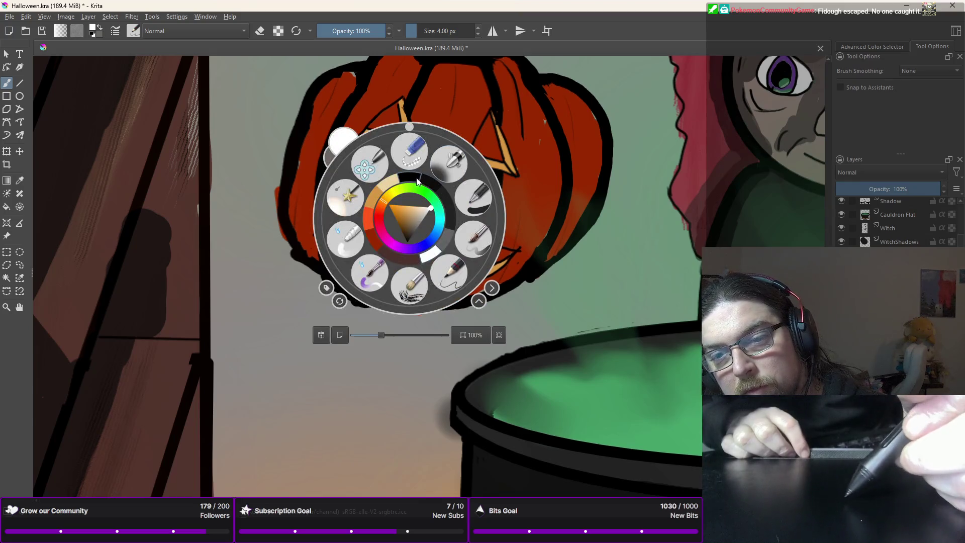
{"action": "left_click", "coordinate": [426, 181]}
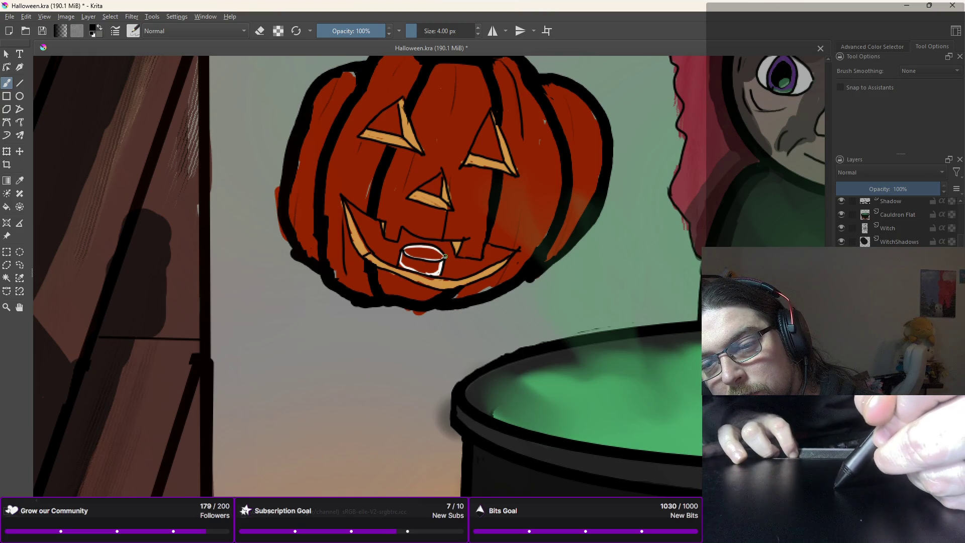
Step: Fill the candle body solid white with the Fill tool
{"action": "left_click", "coordinate": [7, 207]}
{"action": "right_click", "coordinate": [195, 223]}
{"action": "left_click", "coordinate": [216, 257]}
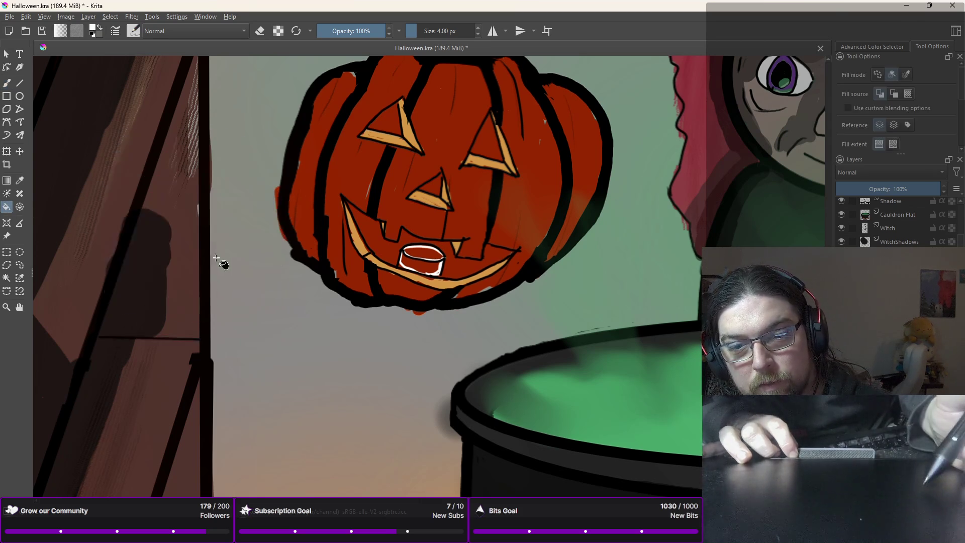
{"action": "left_click", "coordinate": [420, 254]}
{"action": "left_click", "coordinate": [421, 270]}
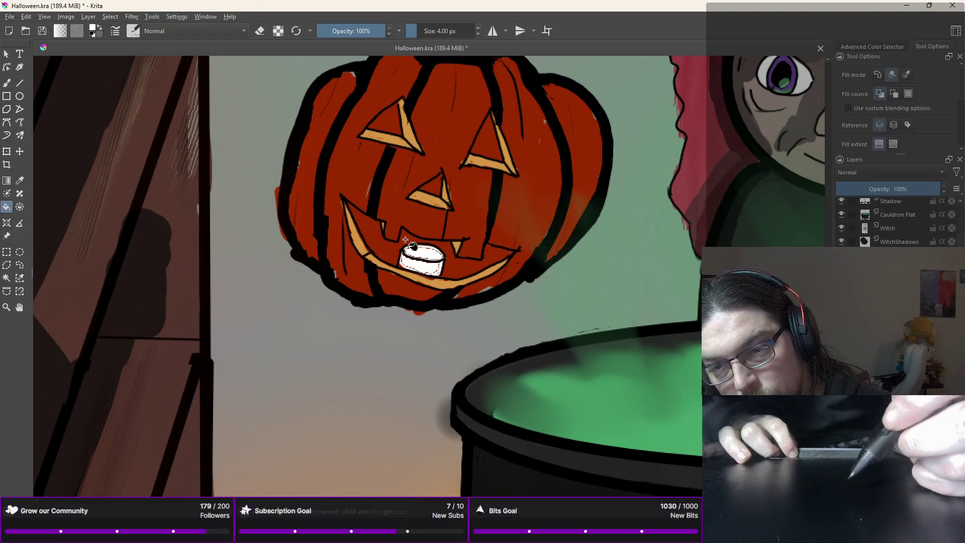
Step: Draw a dark black wick on top of the candle with the brush
{"action": "key", "text": "b"}
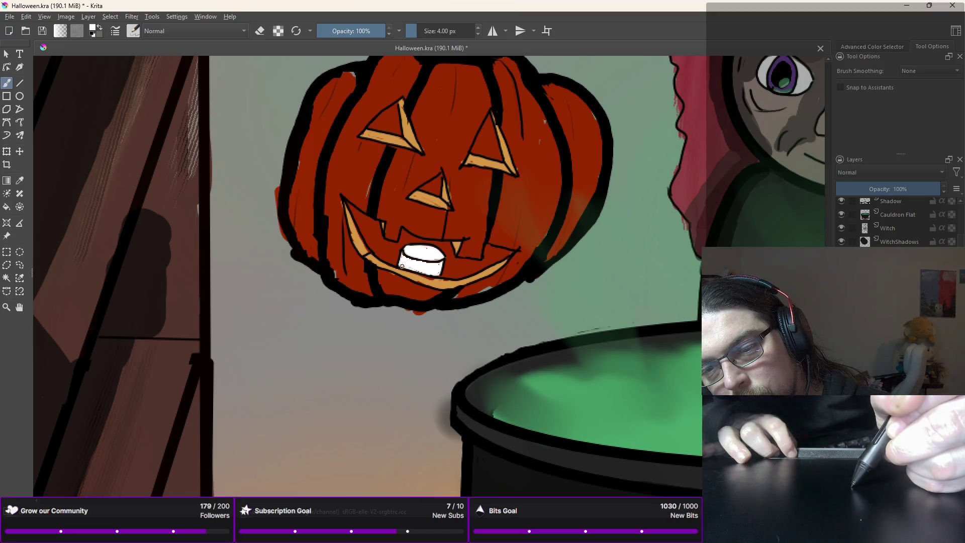
{"action": "right_click", "coordinate": [385, 246]}
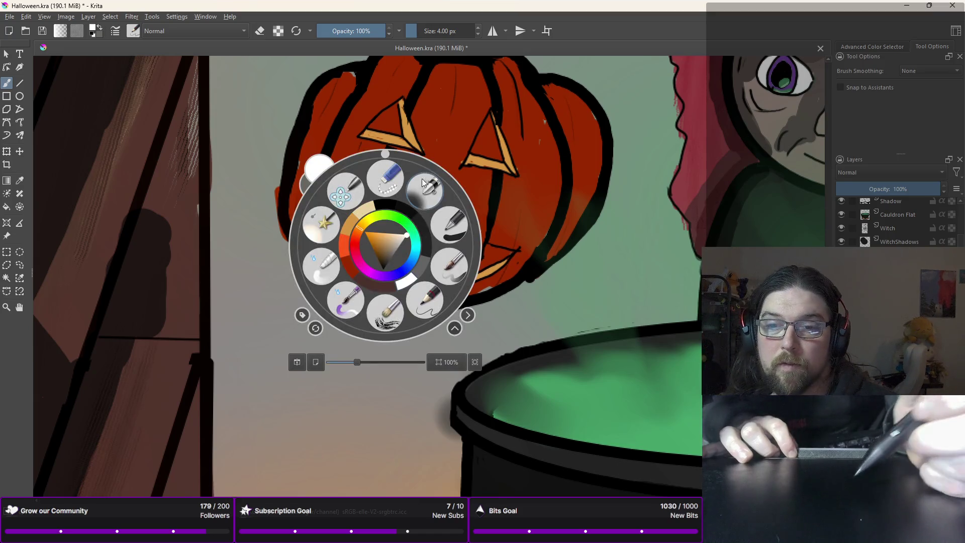
{"action": "right_click", "coordinate": [422, 239]}
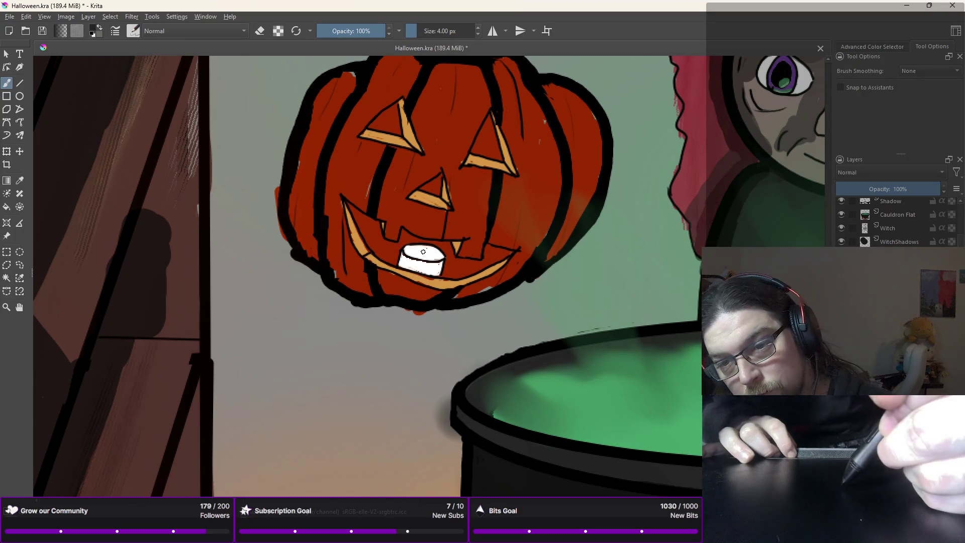
{"action": "left_click_drag", "start_coordinate": [423, 246], "coordinate": [421, 257]}
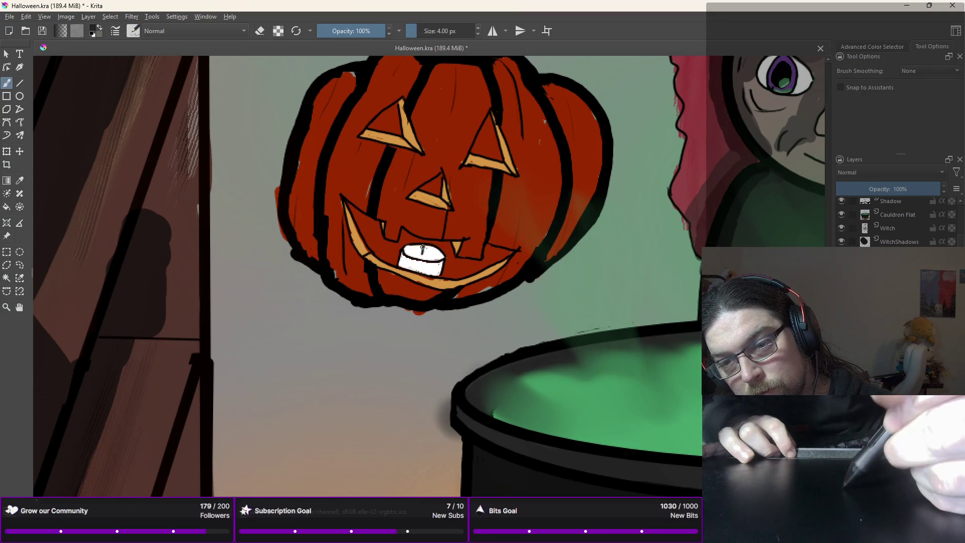
Step: Sample the cauldron's green as the current paint colour
{"action": "right_click", "coordinate": [413, 239]}
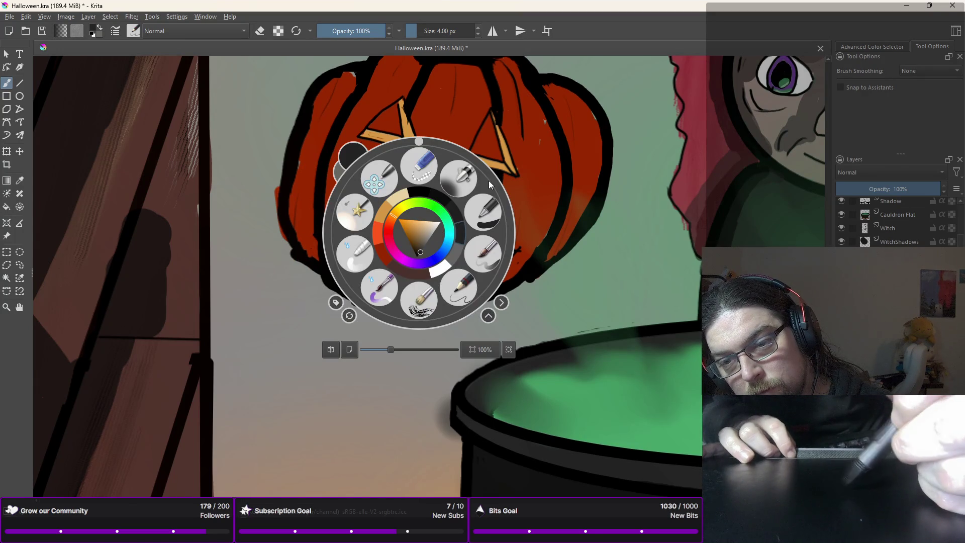
{"action": "right_click", "coordinate": [439, 260]}
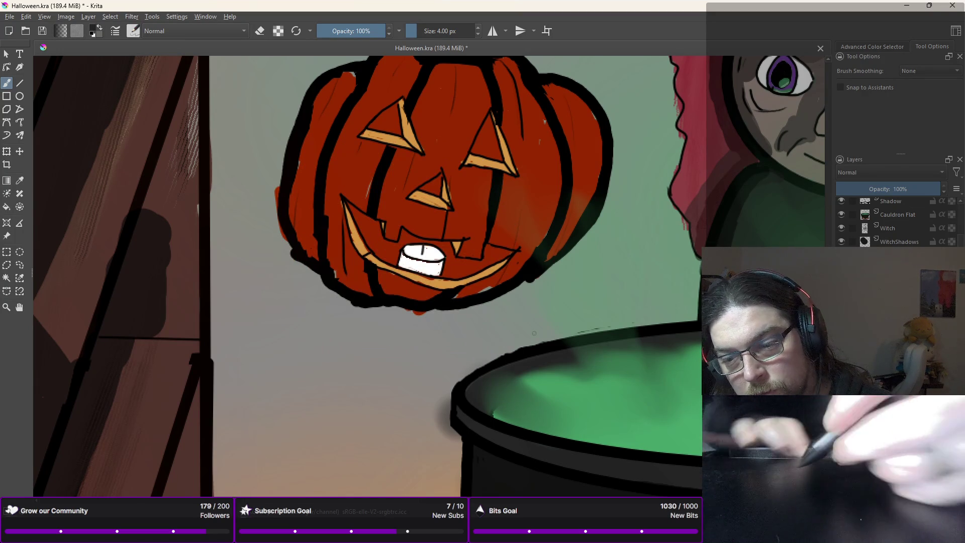
{"action": "left_click", "coordinate": [503, 411], "text": "ctrl"}
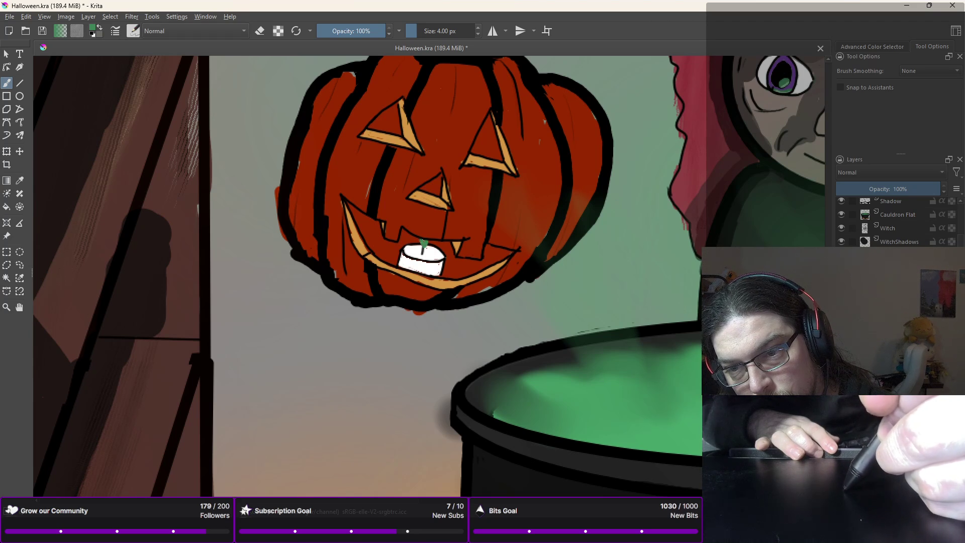
{"action": "right_click", "coordinate": [397, 188]}
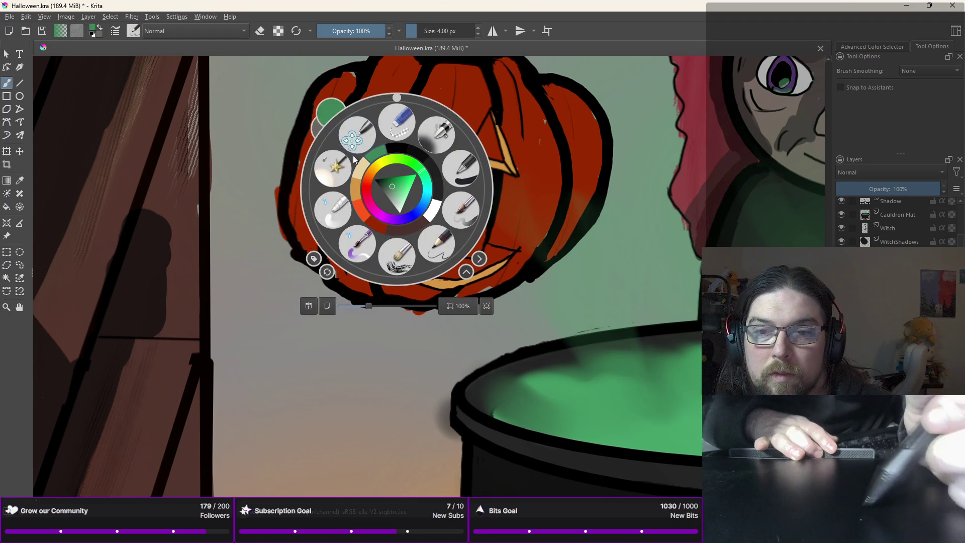
Step: Paint a 31 px Color Dodge glow over the nose, both eyes and above the candle
{"action": "left_click", "coordinate": [338, 167]}
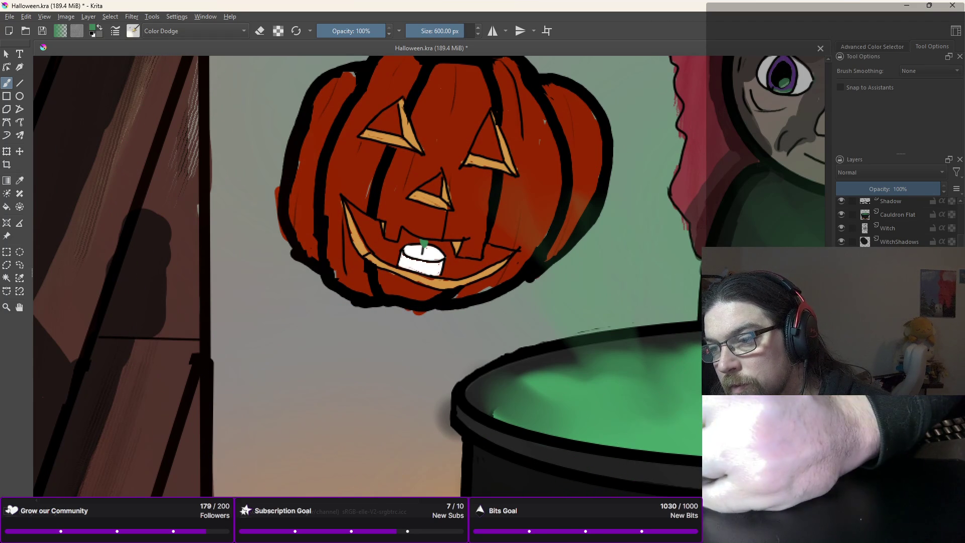
{"action": "left_click_drag", "start_coordinate": [533, 251], "coordinate": [423, 241]}
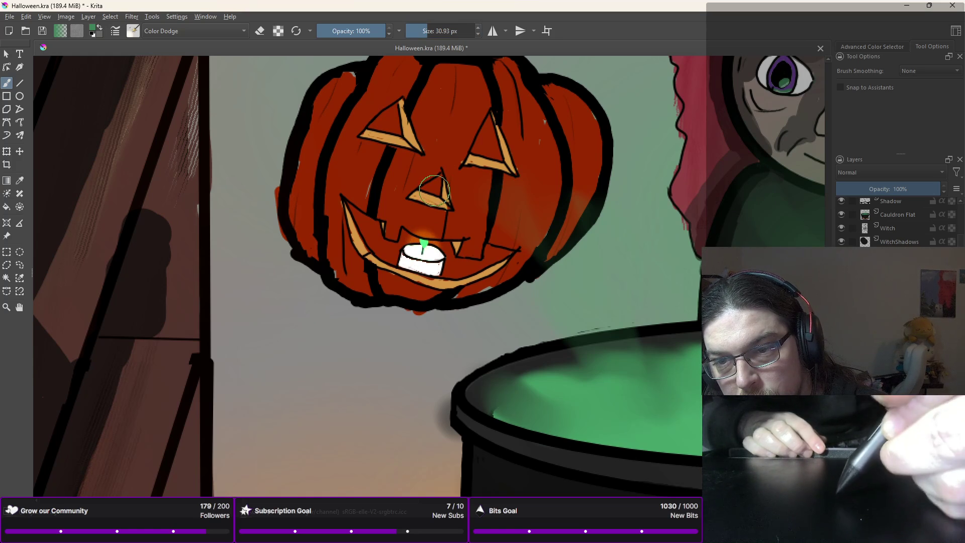
{"action": "left_click_drag", "start_coordinate": [435, 191], "coordinate": [437, 194]}
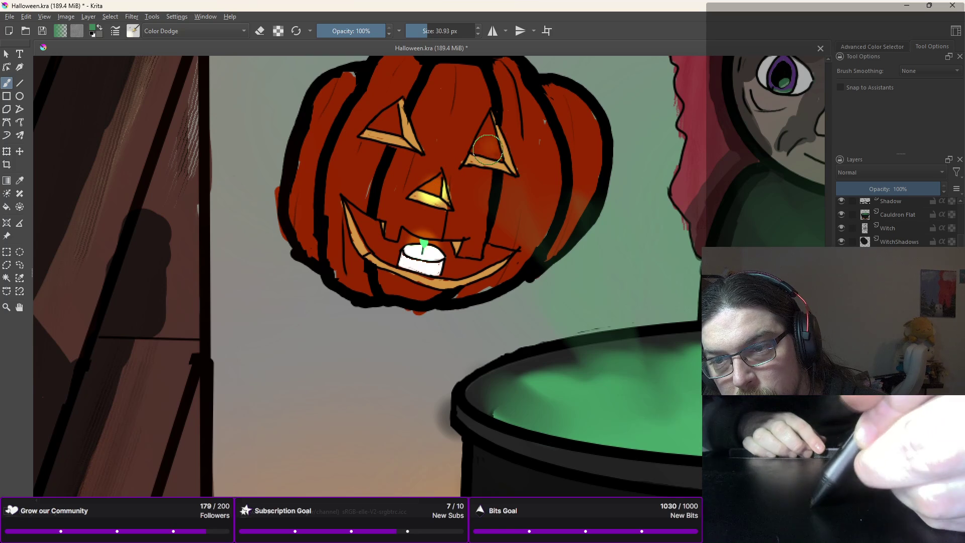
{"action": "left_click_drag", "start_coordinate": [477, 146], "coordinate": [484, 140]}
{"action": "left_click_drag", "start_coordinate": [382, 125], "coordinate": [387, 119]}
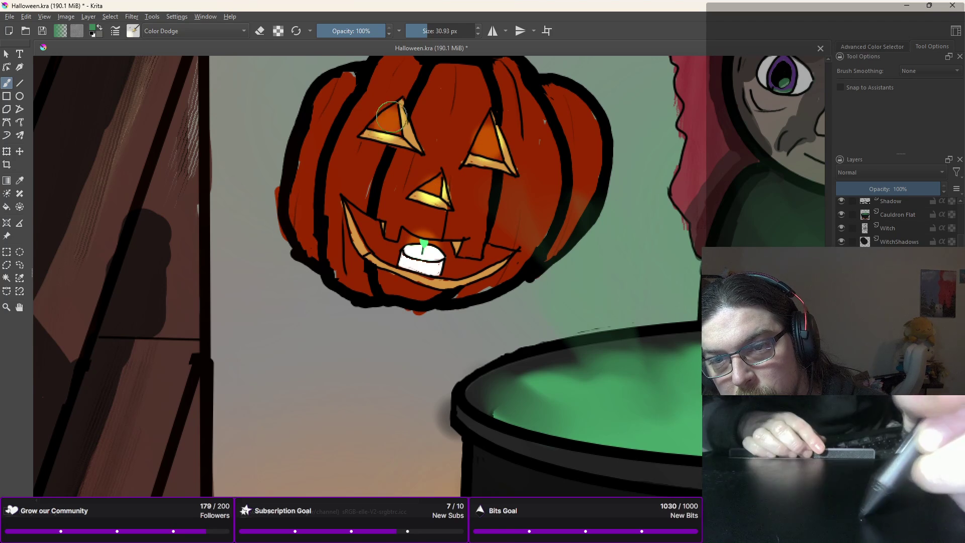
{"action": "left_click_drag", "start_coordinate": [425, 259], "coordinate": [430, 260]}
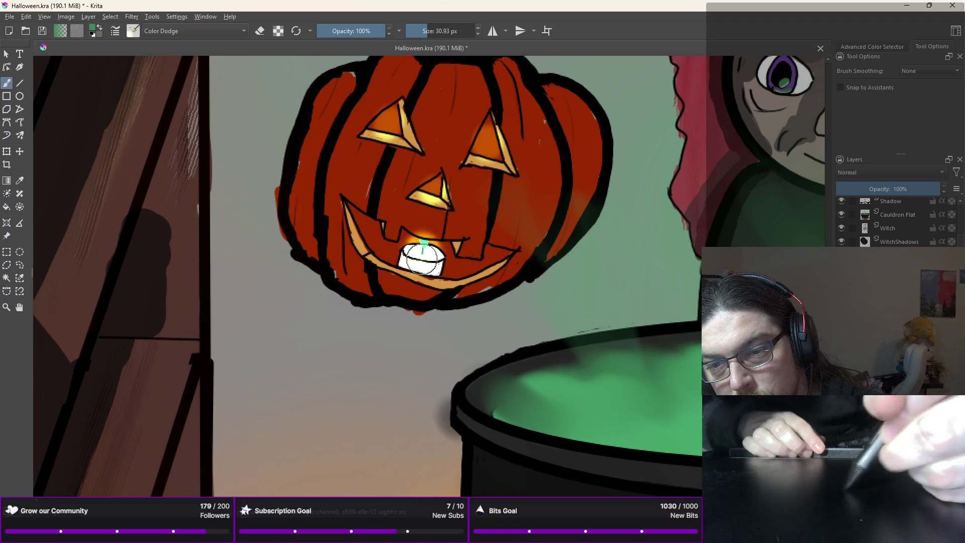
{"action": "right_click", "coordinate": [414, 225]}
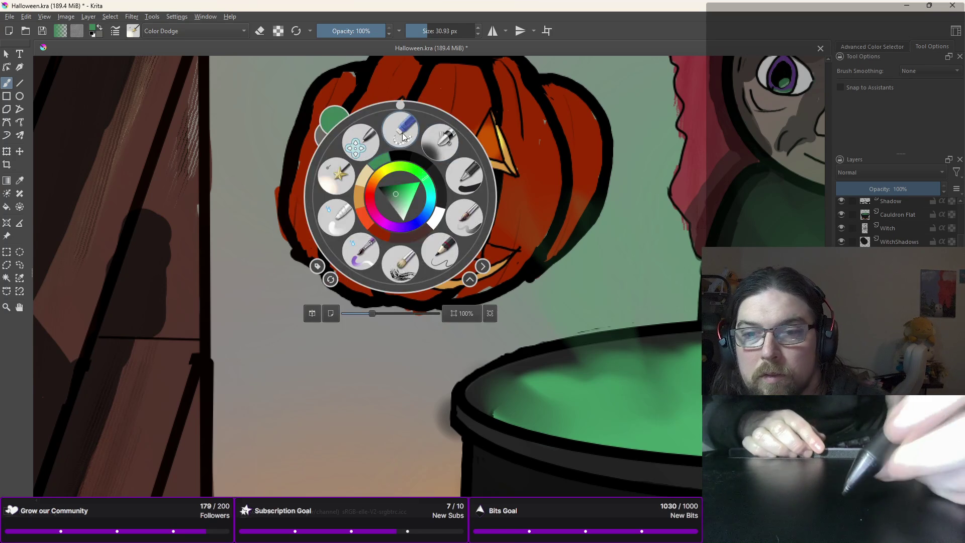
Step: Set a red-orange 10 px normal brush, undo the stray red dab, and zoom out
{"action": "key", "text": "e"}
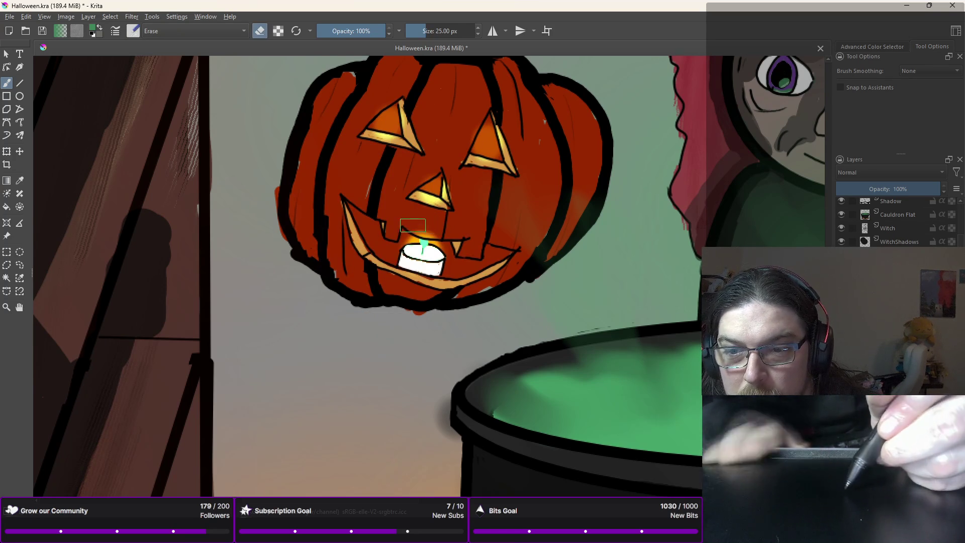
{"action": "right_click", "coordinate": [391, 205]}
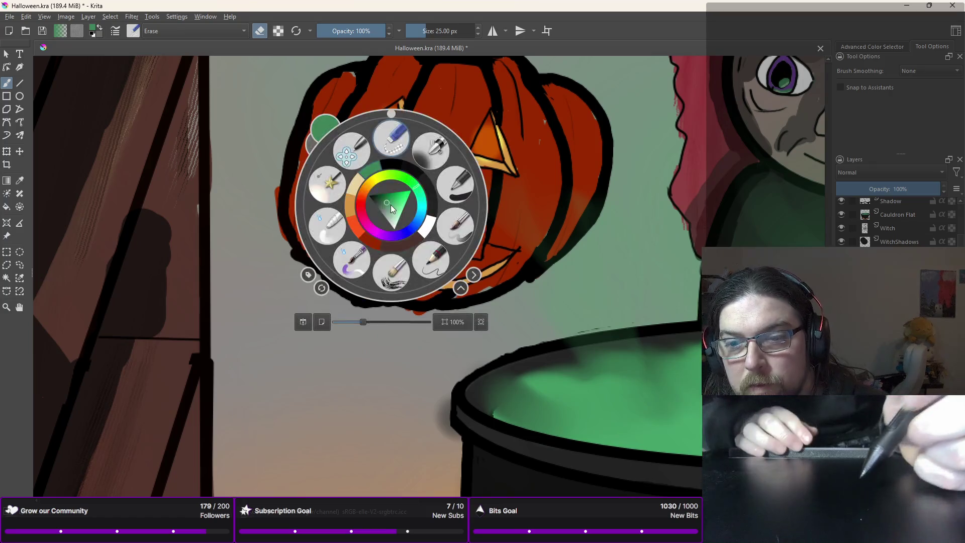
{"action": "left_click", "coordinate": [358, 221]}
{"action": "right_click", "coordinate": [407, 232]}
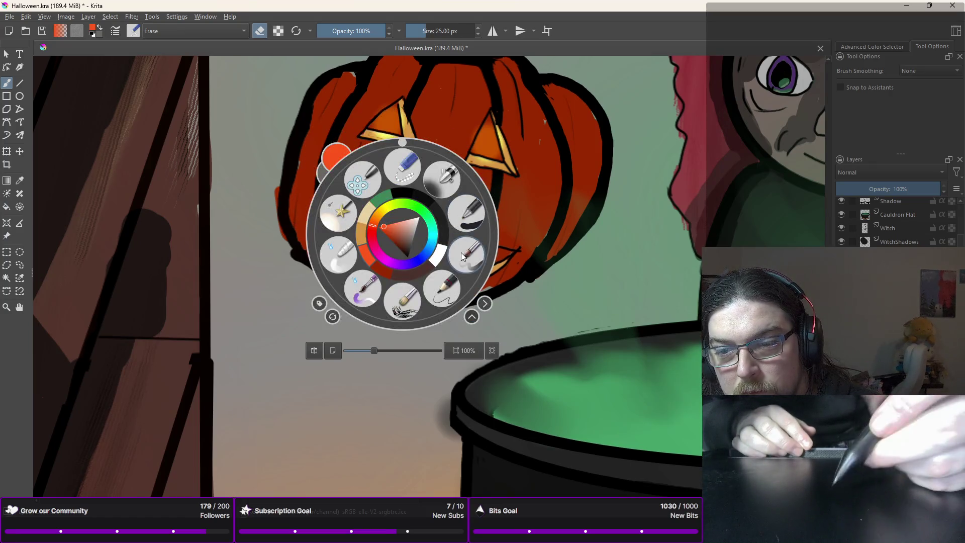
{"action": "left_click", "coordinate": [466, 214]}
{"action": "right_click", "coordinate": [453, 270]}
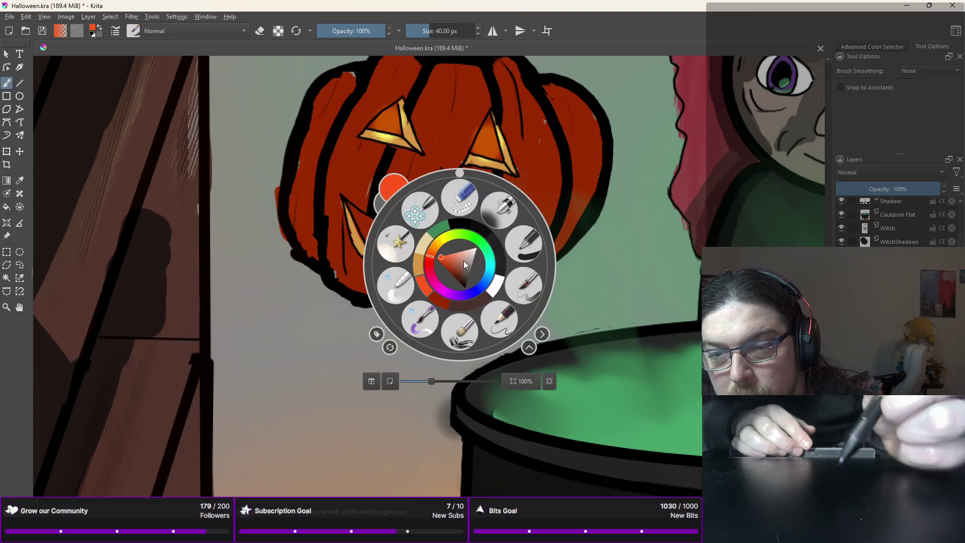
{"action": "left_click", "coordinate": [497, 211]}
{"action": "right_click", "coordinate": [495, 222]}
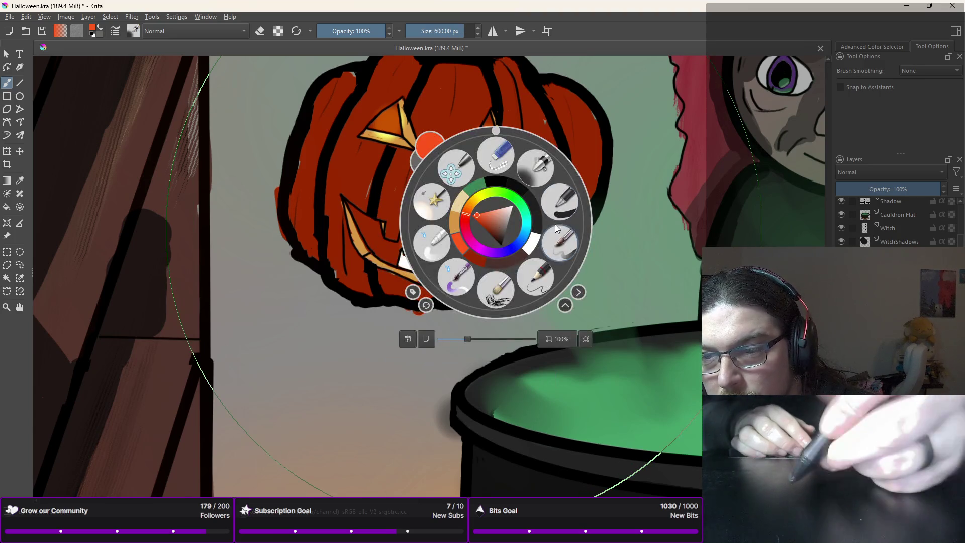
{"action": "left_click", "coordinate": [560, 201]}
{"action": "key", "text": "ctrl+z"}
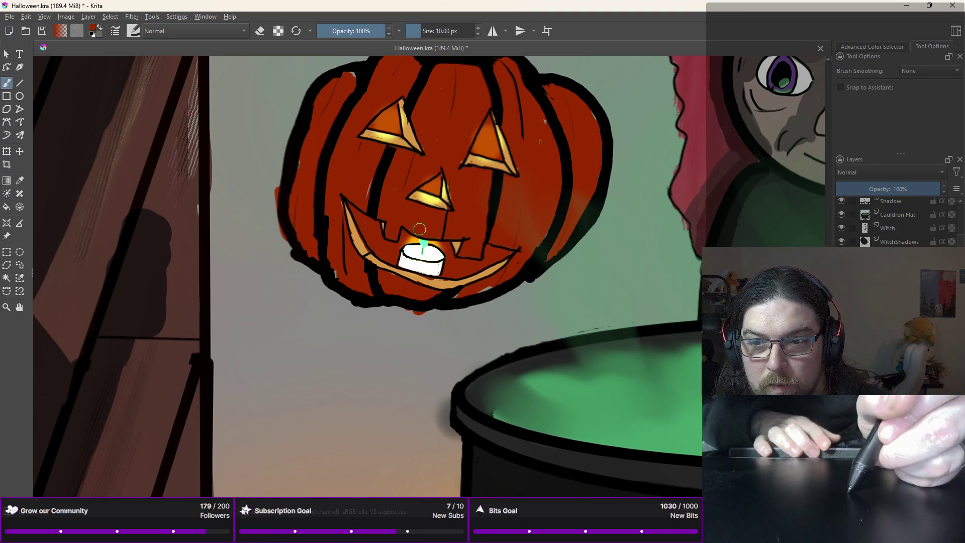
{"action": "key", "text": "minus"}
{"action": "key", "text": "minus"}
{"action": "key", "text": "minus"}
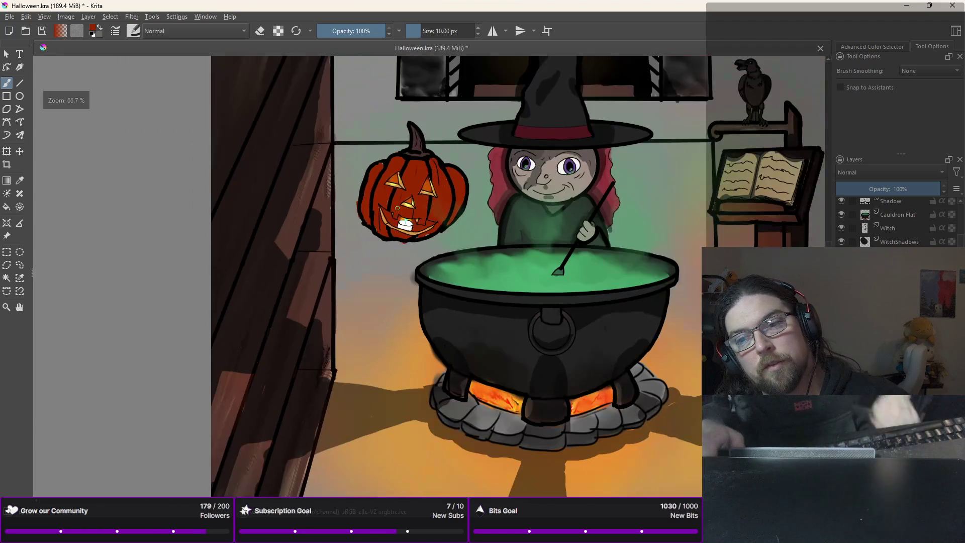
Step: Wash a green 600 px Color Dodge glow over the pumpkin's face
{"action": "key", "text": "minus"}
{"action": "key", "text": "minus"}
{"action": "key", "text": "plus"}
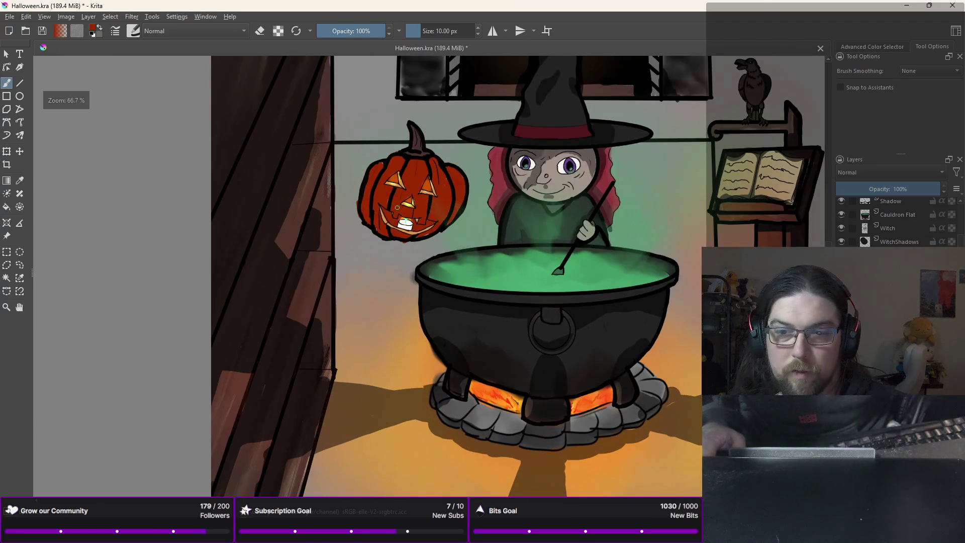
{"action": "key", "text": "plus"}
{"action": "right_click", "coordinate": [412, 162]}
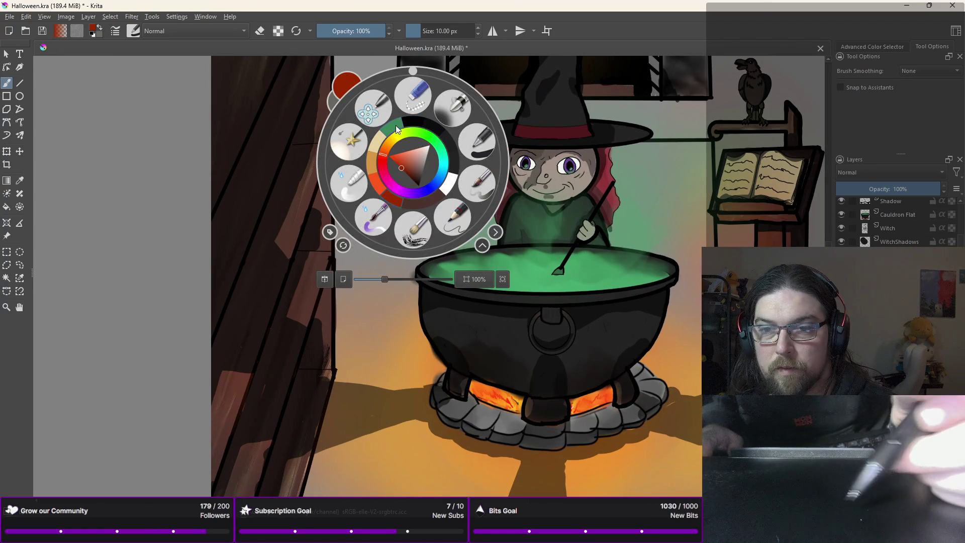
{"action": "left_click", "coordinate": [405, 173]}
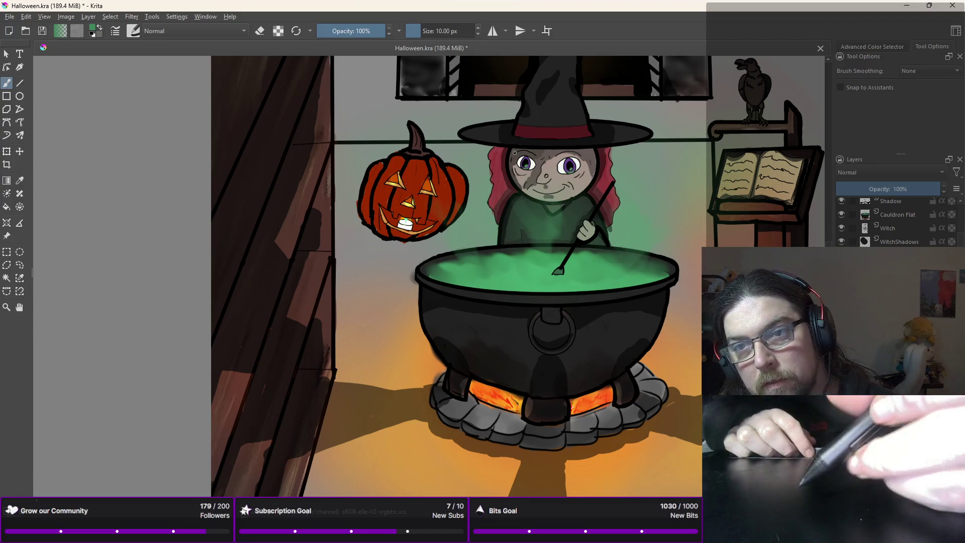
{"action": "right_click", "coordinate": [500, 160]}
{"action": "left_click", "coordinate": [462, 122]}
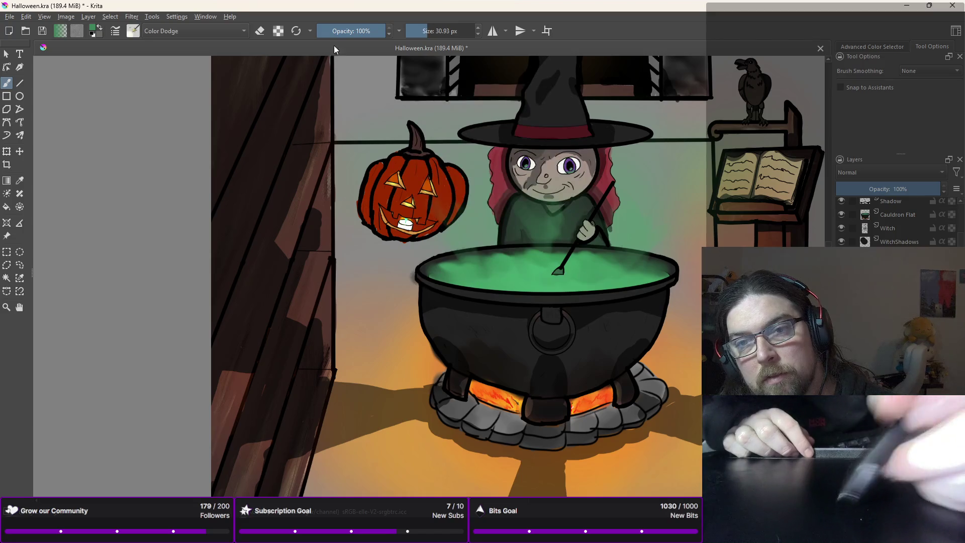
{"action": "left_click", "coordinate": [300, 31]}
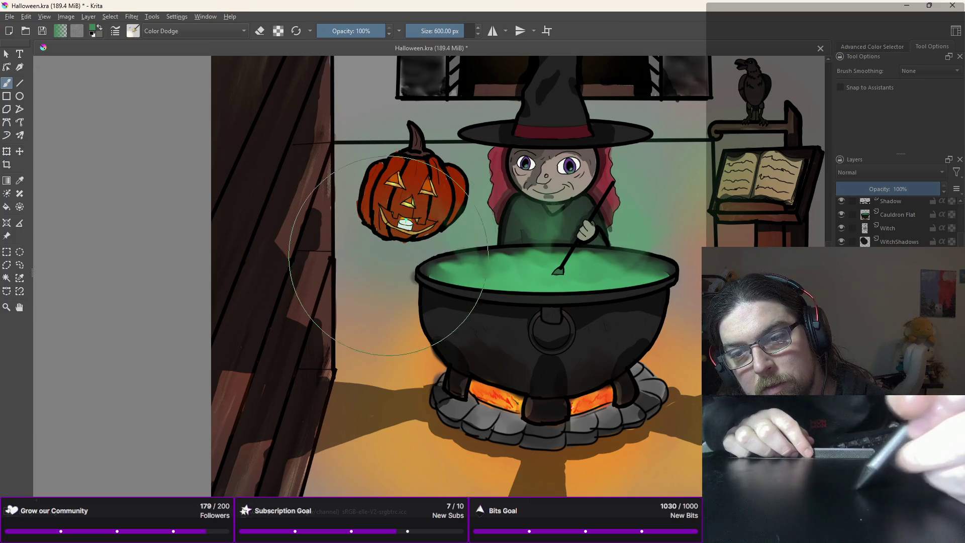
{"action": "left_click_drag", "start_coordinate": [412, 196], "coordinate": [401, 212]}
{"action": "key", "text": "ctrl+z"}
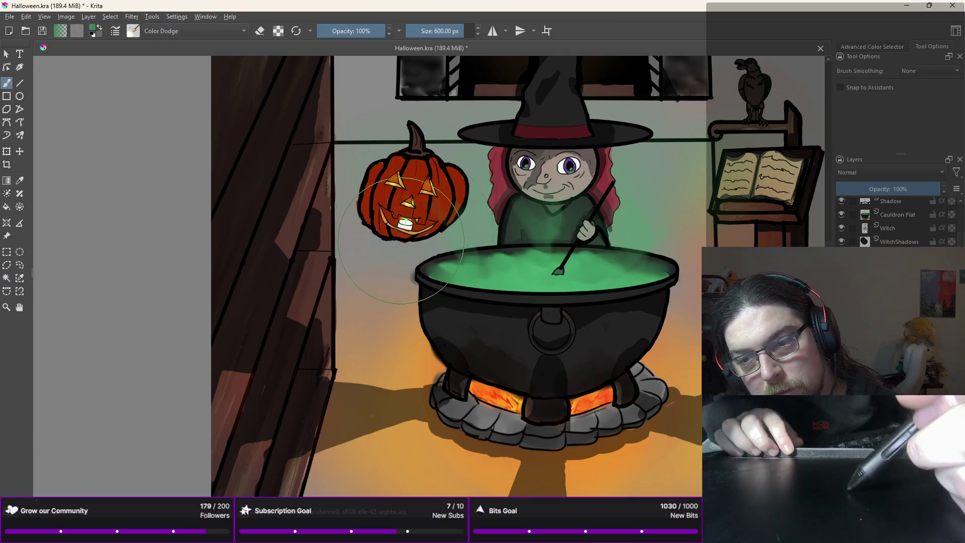
{"action": "left_click_drag", "start_coordinate": [402, 244], "coordinate": [398, 246]}
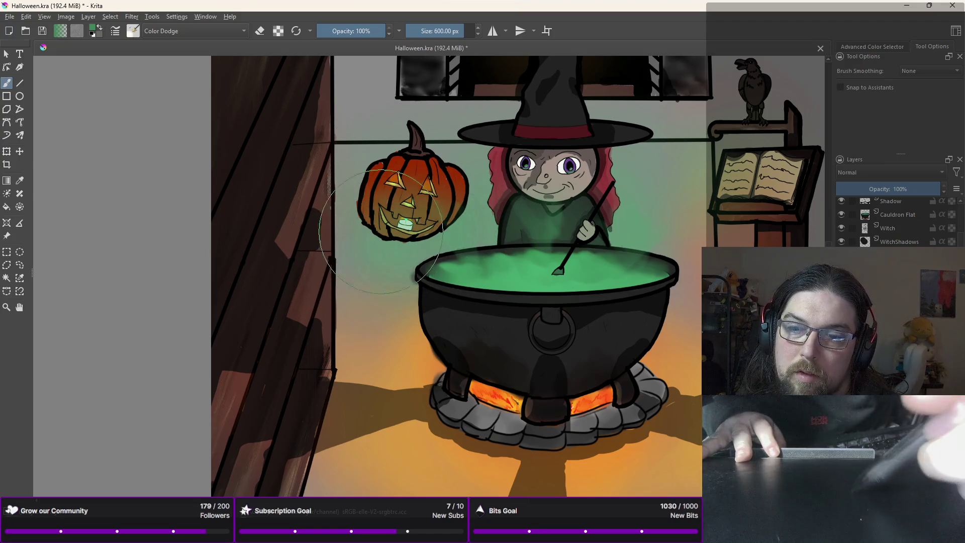
Step: Reset colours to black and white, pick a small normal brush, and set layer opacity to 61%
{"action": "right_click", "coordinate": [411, 205]}
{"action": "key", "text": "d"}
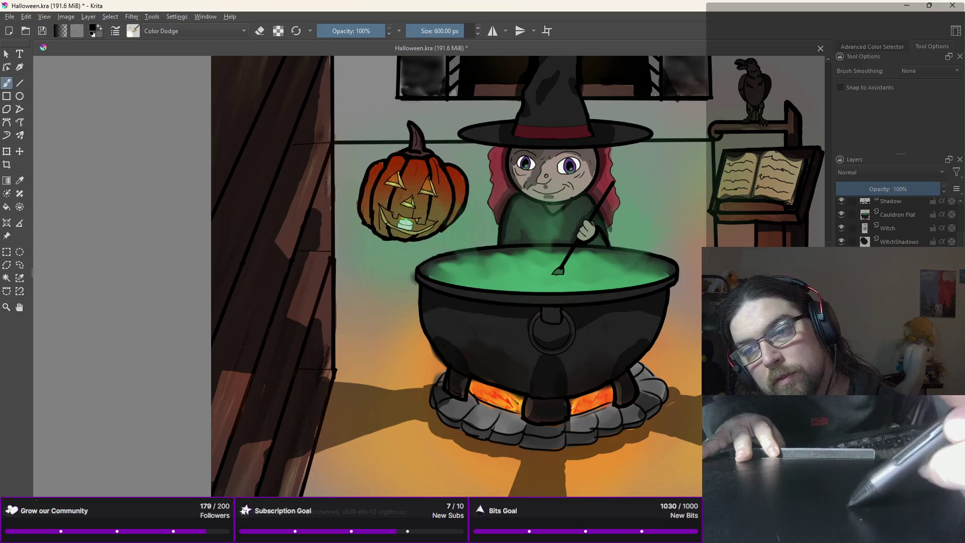
{"action": "right_click", "coordinate": [451, 166]}
{"action": "left_click", "coordinate": [520, 150]}
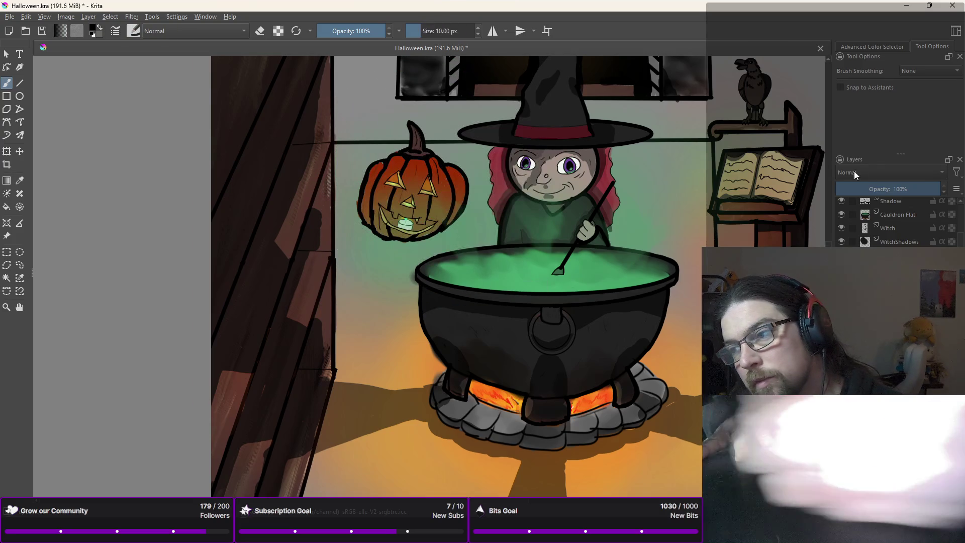
{"action": "left_click", "coordinate": [901, 189]}
Step: Shade dark red along the pumpkin's right rib, undoing stray strokes near the right eye
{"action": "scroll", "coordinate": [403, 201], "scroll_direction": "up", "scroll_amount": 2}
{"action": "scroll", "coordinate": [400, 208], "scroll_direction": "up", "scroll_amount": 2}
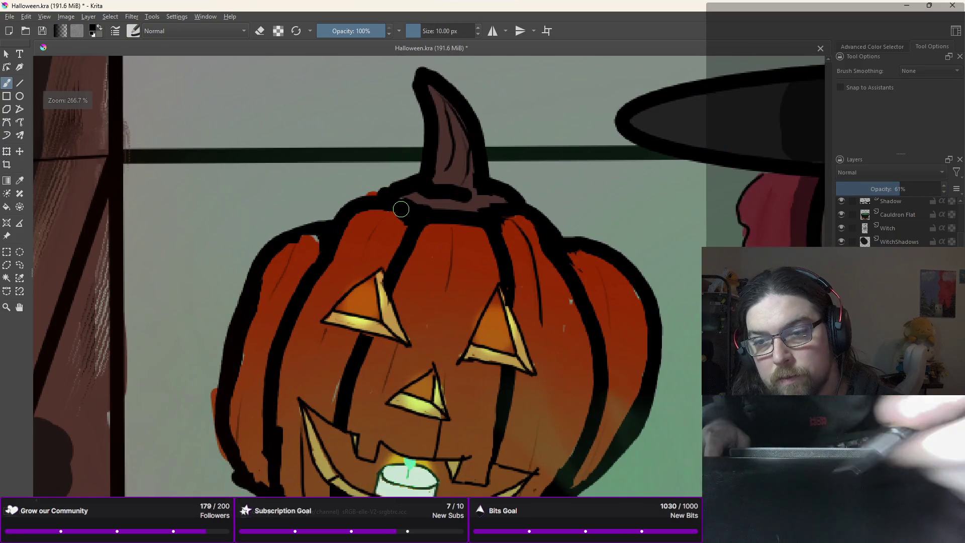
{"action": "left_click_drag", "start_coordinate": [495, 309], "coordinate": [504, 347]}
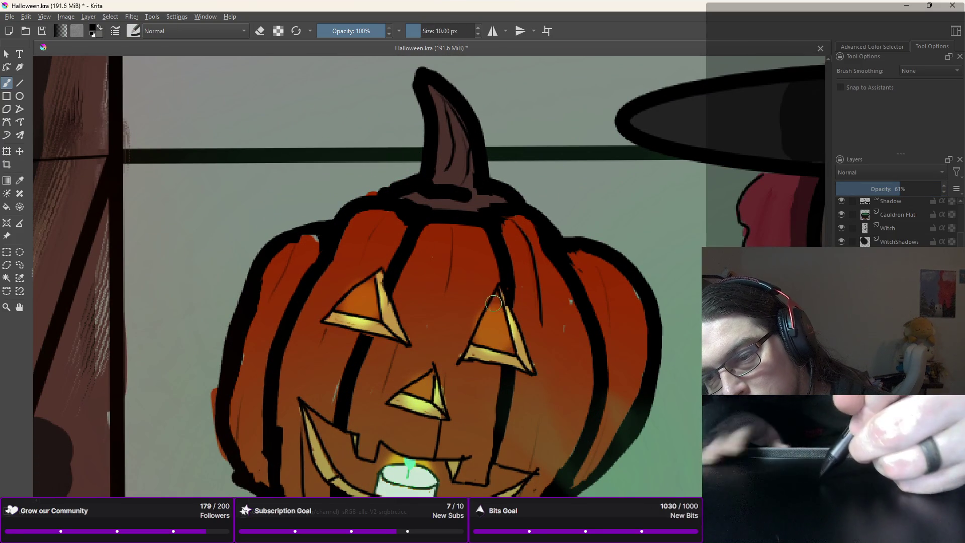
{"action": "left_click_drag", "start_coordinate": [500, 302], "coordinate": [478, 344]}
{"action": "key", "text": "ctrl+z"}
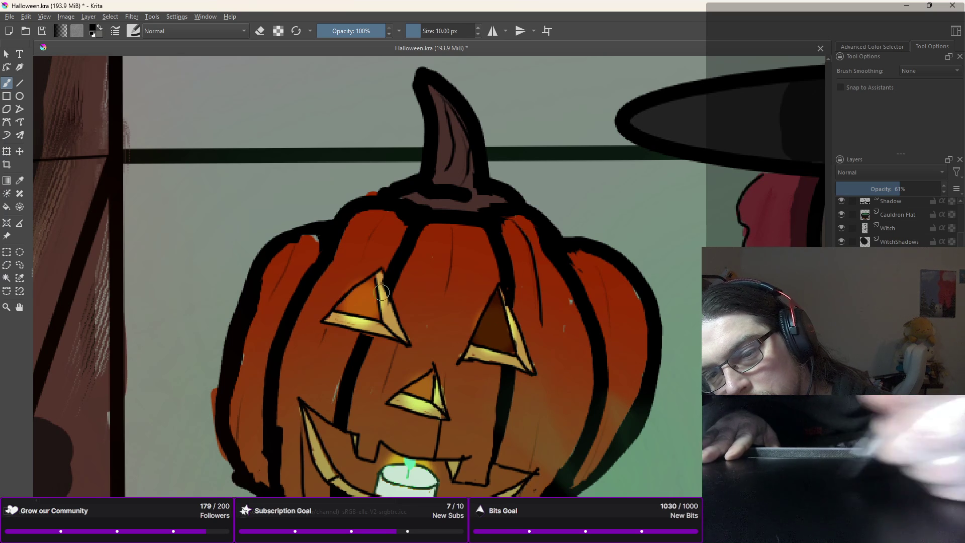
{"action": "key", "text": "ctrl+z"}
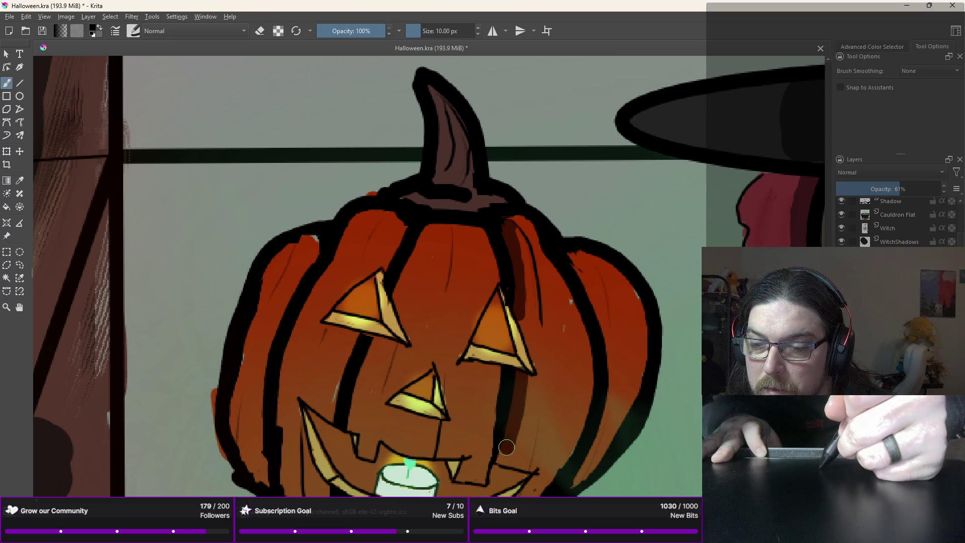
{"action": "left_click_drag", "start_coordinate": [571, 246], "coordinate": [610, 387]}
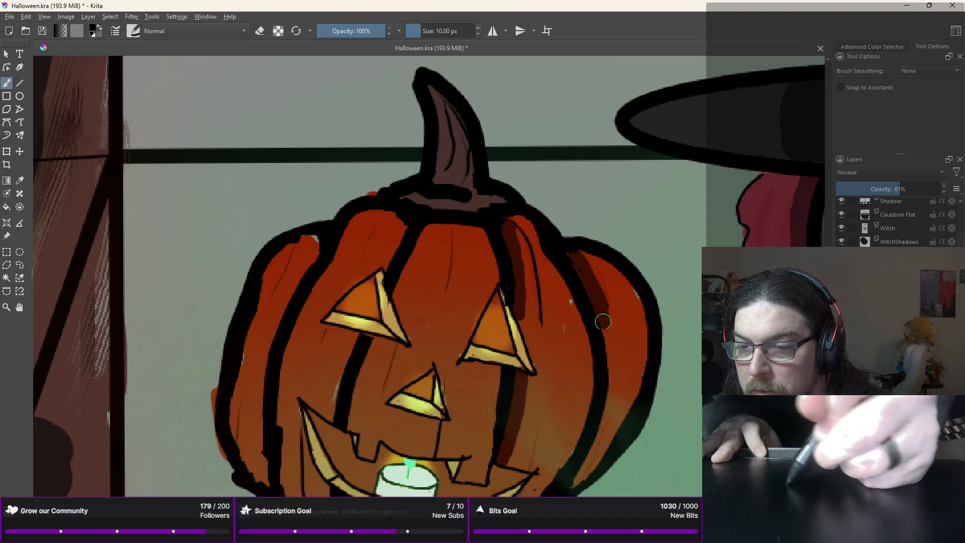
{"action": "mouse_move", "coordinate": [606, 337]}
{"action": "left_mouse_down"}
{"action": "mouse_move", "coordinate": [578, 469]}
{"action": "mouse_move", "coordinate": [586, 463]}
{"action": "left_mouse_up"}
{"action": "mouse_move", "coordinate": [628, 428]}
{"action": "left_mouse_down"}
{"action": "mouse_move", "coordinate": [623, 370]}
{"action": "mouse_move", "coordinate": [636, 327]}
{"action": "mouse_move", "coordinate": [628, 292]}
{"action": "mouse_move", "coordinate": [594, 264]}
{"action": "mouse_move", "coordinate": [610, 302]}
{"action": "left_mouse_up"}
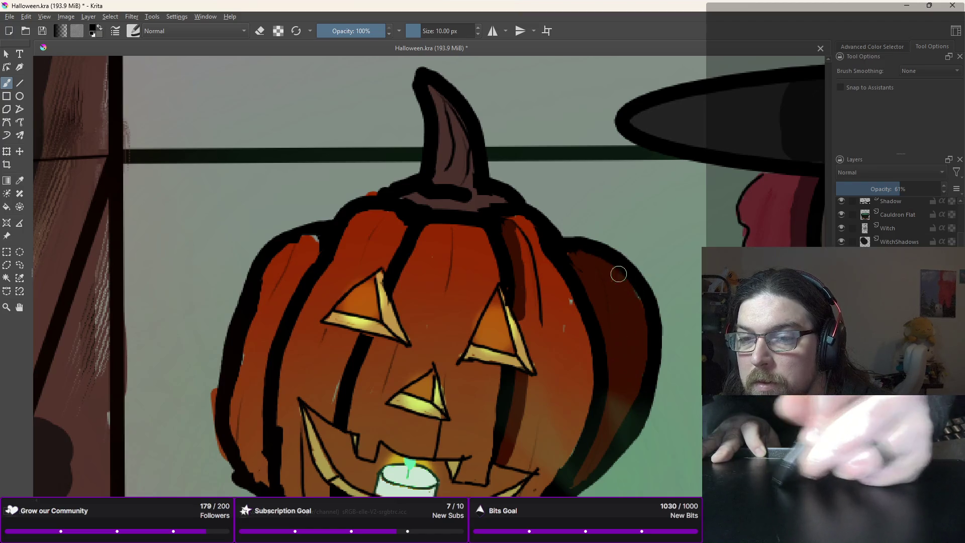
Step: Darken the stem and the pumpkin's upper-left lobe
{"action": "left_click_drag", "start_coordinate": [428, 86], "coordinate": [443, 103]}
{"action": "left_click_drag", "start_coordinate": [455, 169], "coordinate": [450, 183]}
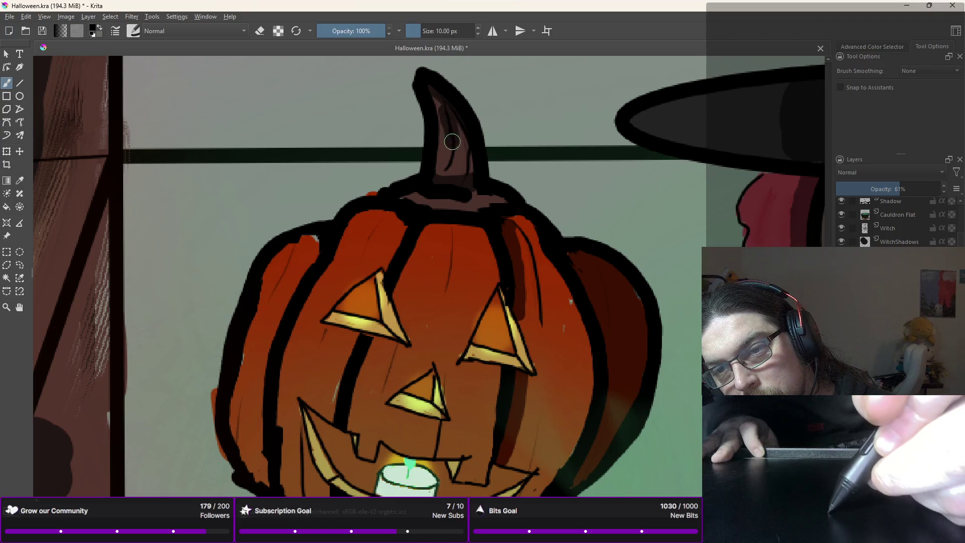
{"action": "mouse_move", "coordinate": [317, 244]}
{"action": "left_mouse_down"}
{"action": "mouse_move", "coordinate": [281, 302]}
{"action": "mouse_move", "coordinate": [254, 319]}
{"action": "mouse_move", "coordinate": [281, 246]}
{"action": "mouse_move", "coordinate": [260, 324]}
{"action": "left_mouse_up"}
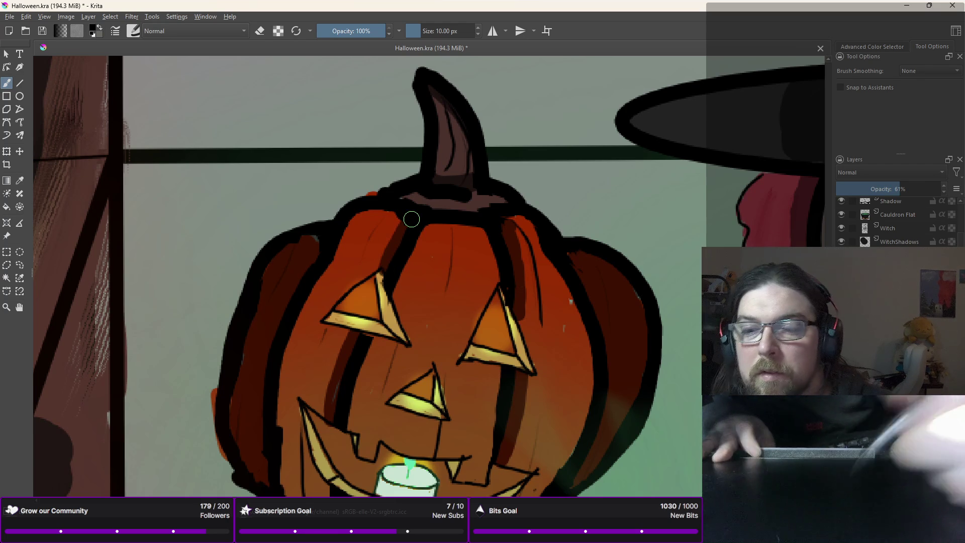
{"action": "left_click_drag", "start_coordinate": [405, 239], "coordinate": [398, 166]}
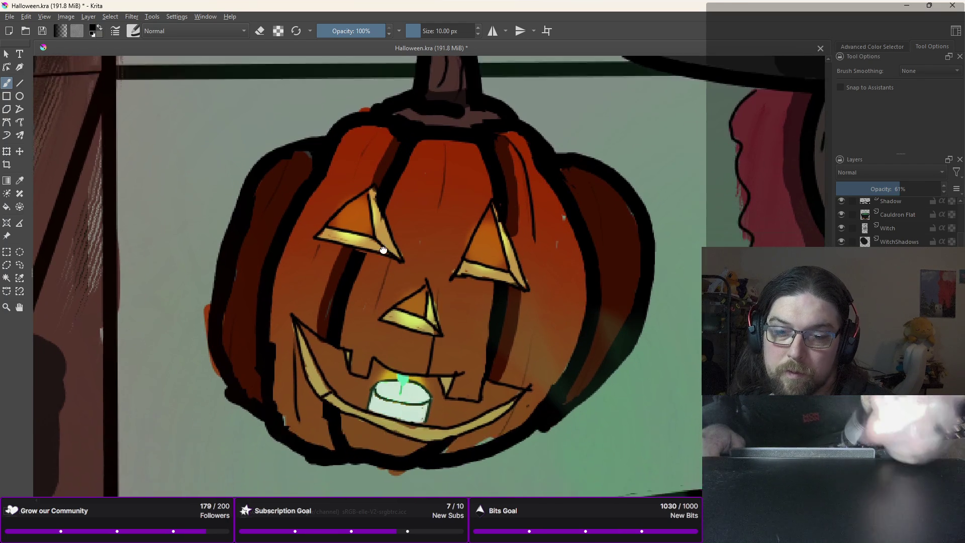
Step: Paint dark brown shading around the mouth's corners and along the upper lip
{"action": "scroll", "coordinate": [397, 166], "scroll_direction": "down", "scroll_amount": 3}
{"action": "mouse_move", "coordinate": [322, 360]}
{"action": "left_mouse_down"}
{"action": "mouse_move", "coordinate": [331, 386]}
{"action": "mouse_move", "coordinate": [345, 378]}
{"action": "mouse_move", "coordinate": [392, 391]}
{"action": "mouse_move", "coordinate": [398, 403]}
{"action": "left_mouse_up"}
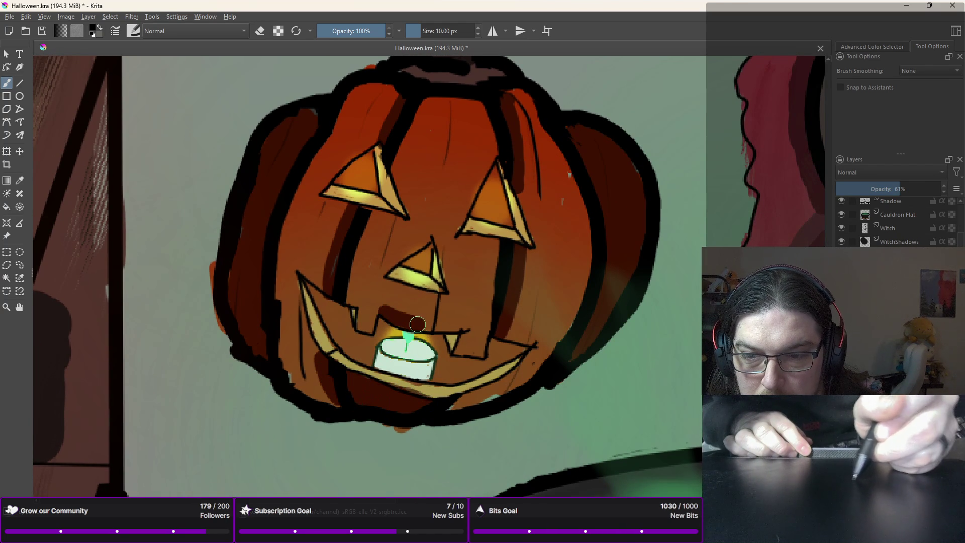
{"action": "left_click_drag", "start_coordinate": [413, 323], "coordinate": [444, 324]}
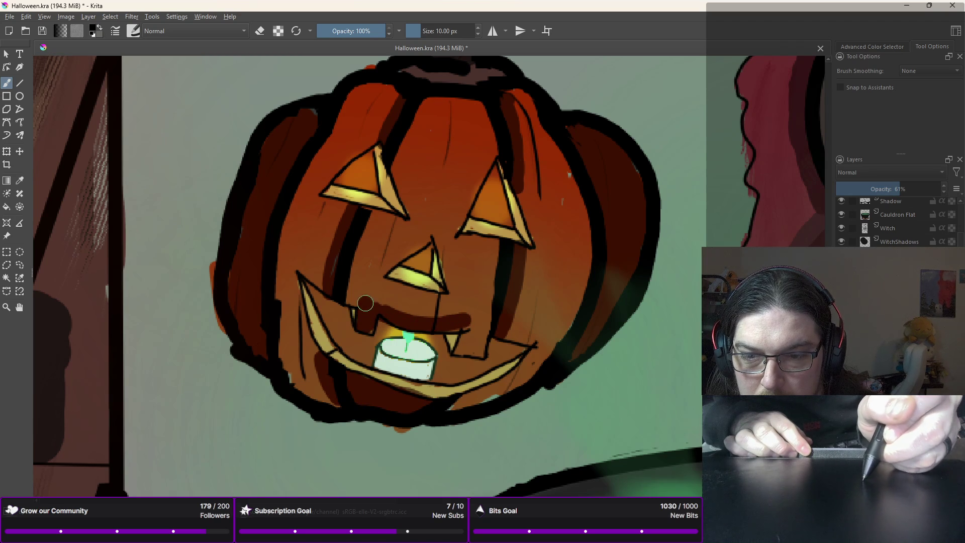
{"action": "mouse_move", "coordinate": [378, 307]}
{"action": "left_mouse_down"}
{"action": "mouse_move", "coordinate": [453, 322]}
{"action": "mouse_move", "coordinate": [470, 331]}
{"action": "mouse_move", "coordinate": [465, 345]}
{"action": "mouse_move", "coordinate": [491, 330]}
{"action": "mouse_move", "coordinate": [525, 339]}
{"action": "mouse_move", "coordinate": [537, 357]}
{"action": "left_mouse_up"}
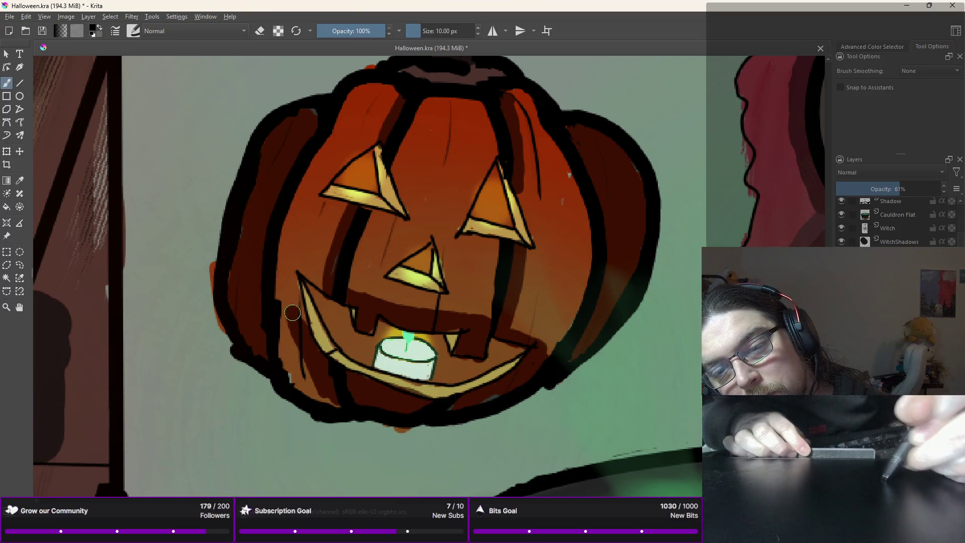
{"action": "left_click_drag", "start_coordinate": [303, 342], "coordinate": [292, 268]}
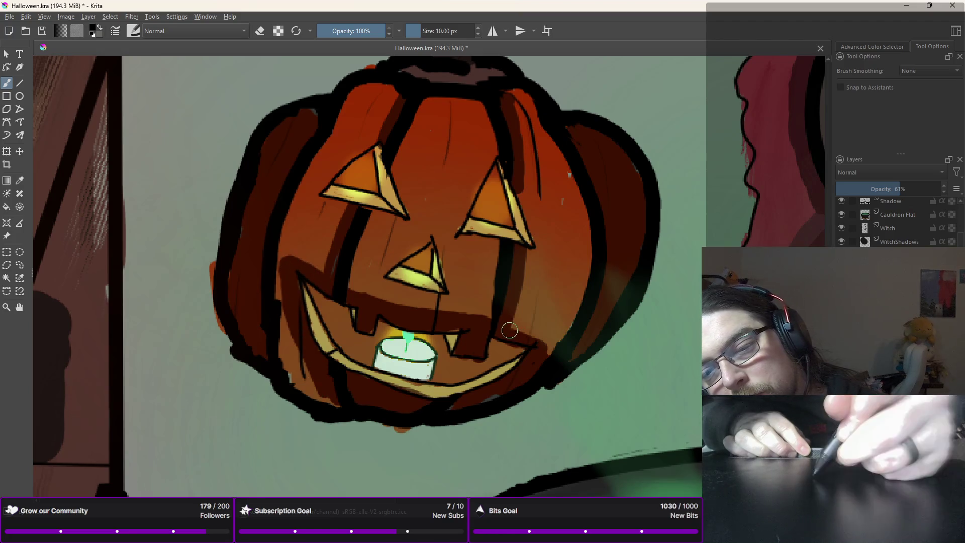
Step: Shade dark brown beneath the nose and along the inner edges of both eyes
{"action": "left_click_drag", "start_coordinate": [422, 238], "coordinate": [397, 255]}
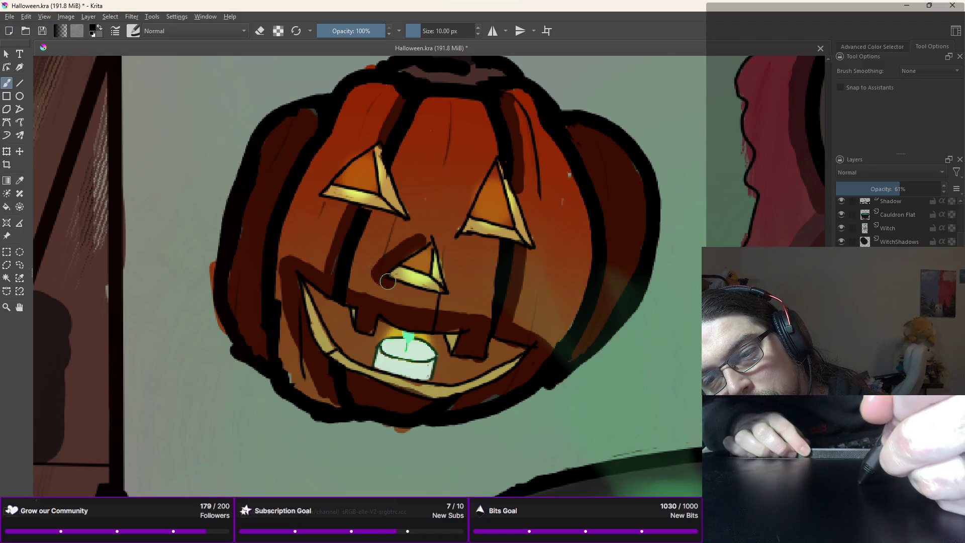
{"action": "mouse_move", "coordinate": [427, 294]}
{"action": "left_mouse_down"}
{"action": "mouse_move", "coordinate": [444, 298]}
{"action": "mouse_move", "coordinate": [437, 243]}
{"action": "mouse_move", "coordinate": [539, 250]}
{"action": "mouse_move", "coordinate": [516, 188]}
{"action": "left_mouse_up"}
{"action": "mouse_move", "coordinate": [493, 147]}
{"action": "left_mouse_down"}
{"action": "mouse_move", "coordinate": [459, 191]}
{"action": "mouse_move", "coordinate": [455, 223]}
{"action": "left_mouse_up"}
{"action": "mouse_move", "coordinate": [379, 135]}
{"action": "left_mouse_down"}
{"action": "mouse_move", "coordinate": [414, 223]}
{"action": "mouse_move", "coordinate": [315, 193]}
{"action": "mouse_move", "coordinate": [389, 123]}
{"action": "left_mouse_up"}
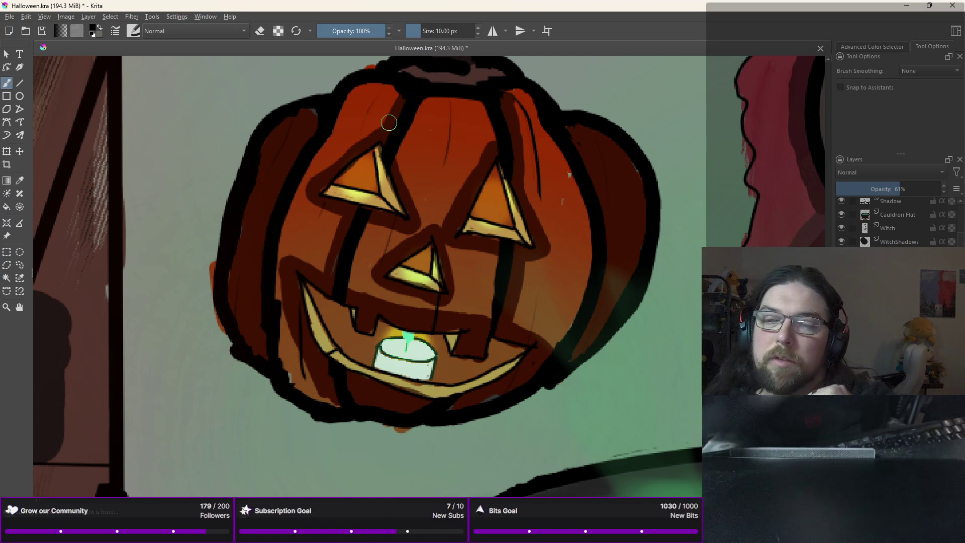
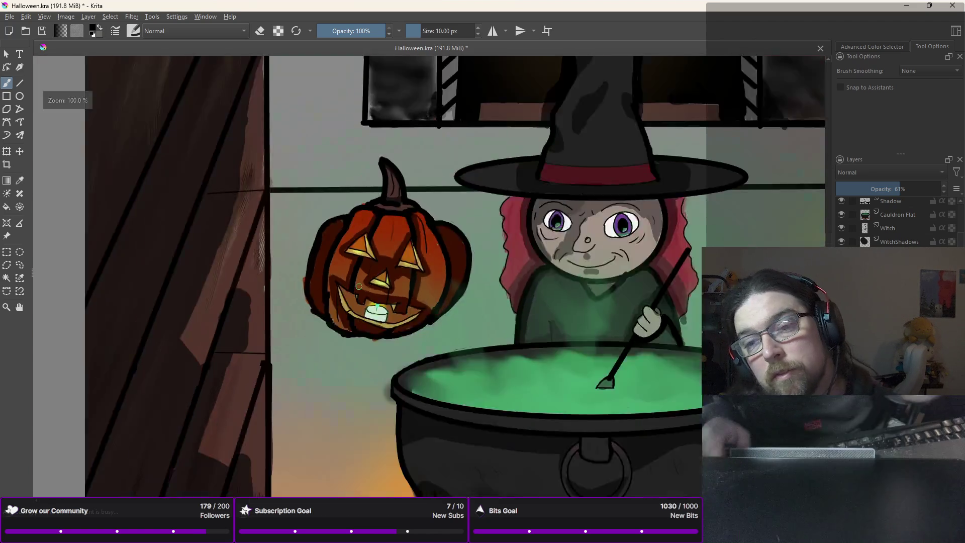
Step: Zoom out and pan until the entire attic witch scene is centred in view
{"action": "key", "text": "minus"}
{"action": "key", "text": "minus"}
{"action": "key", "text": "minus"}
{"action": "left_click_drag", "start_coordinate": [342, 321], "coordinate": [399, 245]}
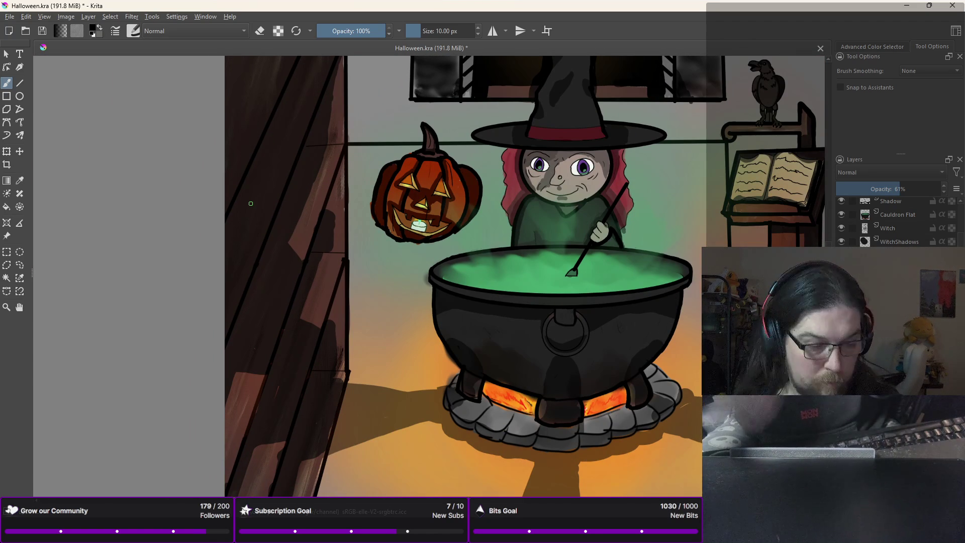
{"action": "scroll", "coordinate": [251, 204], "scroll_direction": "down", "scroll_amount": 3}
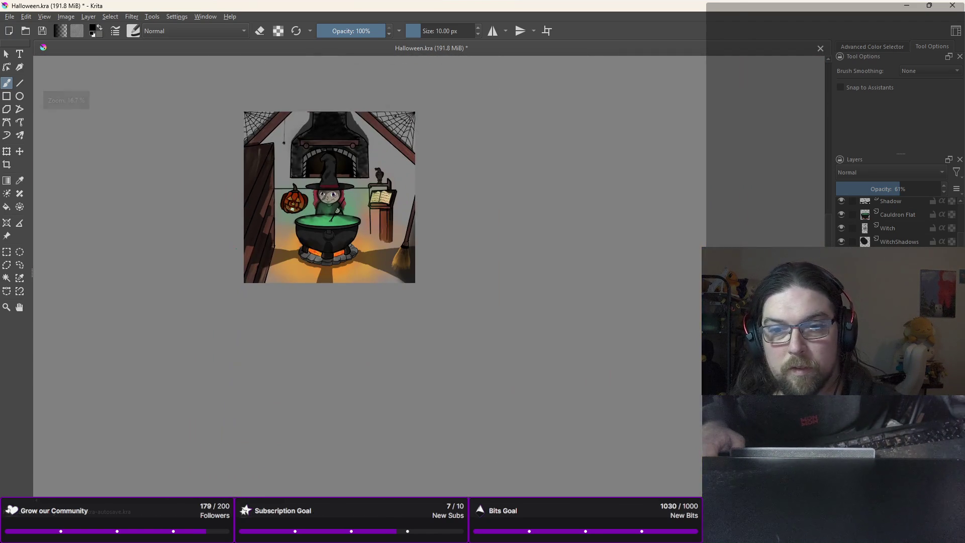
{"action": "scroll", "coordinate": [235, 249], "scroll_direction": "up", "scroll_amount": 1}
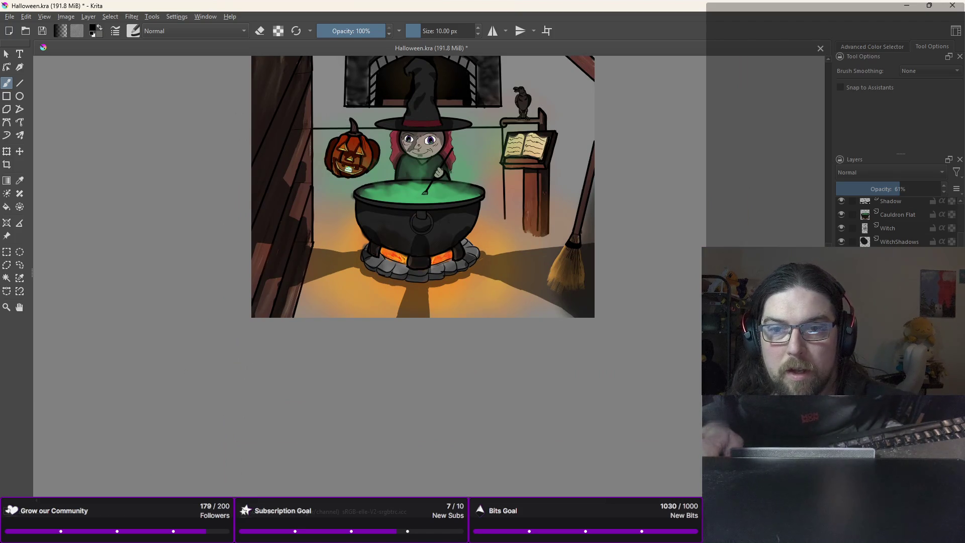
{"action": "mouse_move", "coordinate": [244, 339]}
{"action": "left_mouse_down"}
{"action": "mouse_move", "coordinate": [284, 449]}
{"action": "mouse_move", "coordinate": [317, 403]}
{"action": "left_mouse_up"}
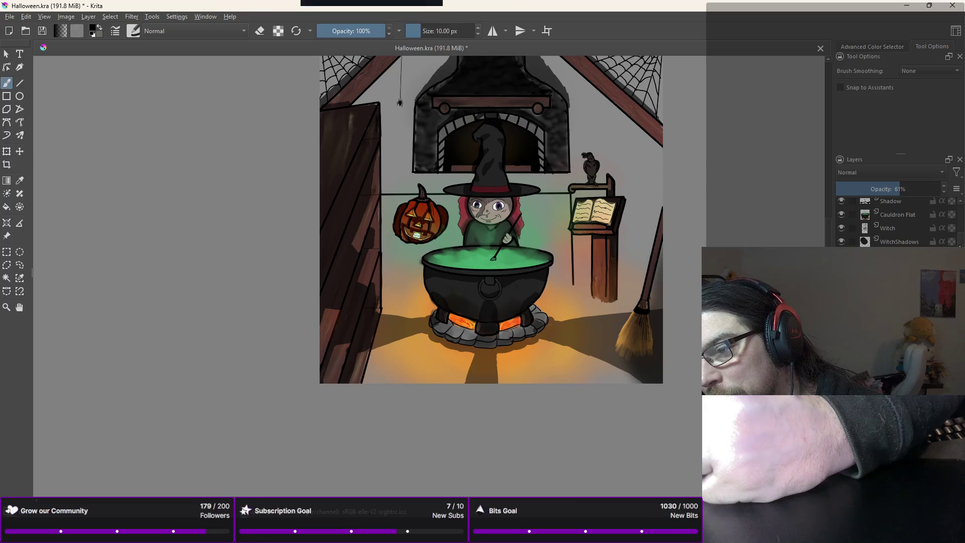
Step: Choose a shadow brush from the pop-up palette and enlarge it to 40 px
{"action": "scroll", "coordinate": [897, 221], "scroll_direction": "down", "scroll_amount": 3}
{"action": "scroll", "coordinate": [897, 221], "scroll_direction": "down", "scroll_amount": 3}
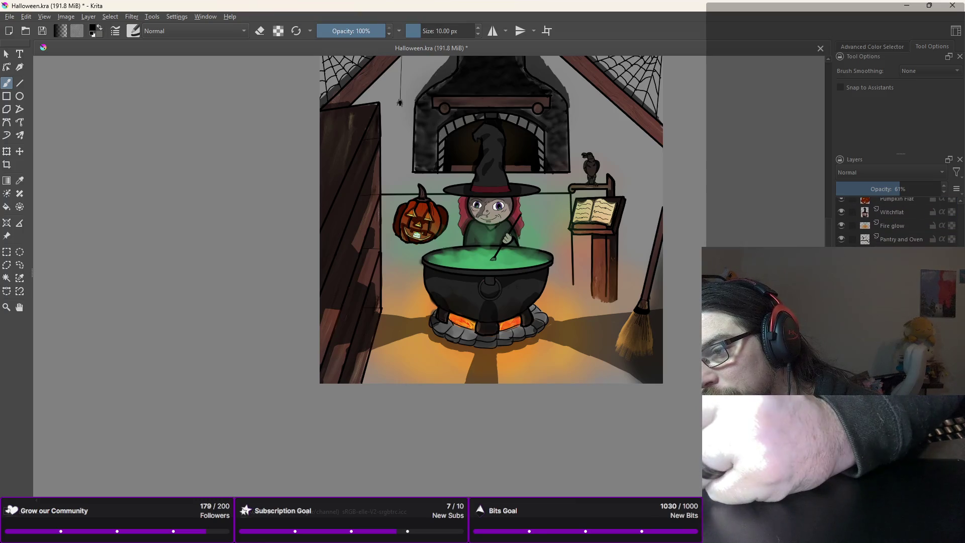
{"action": "right_click", "coordinate": [529, 194]}
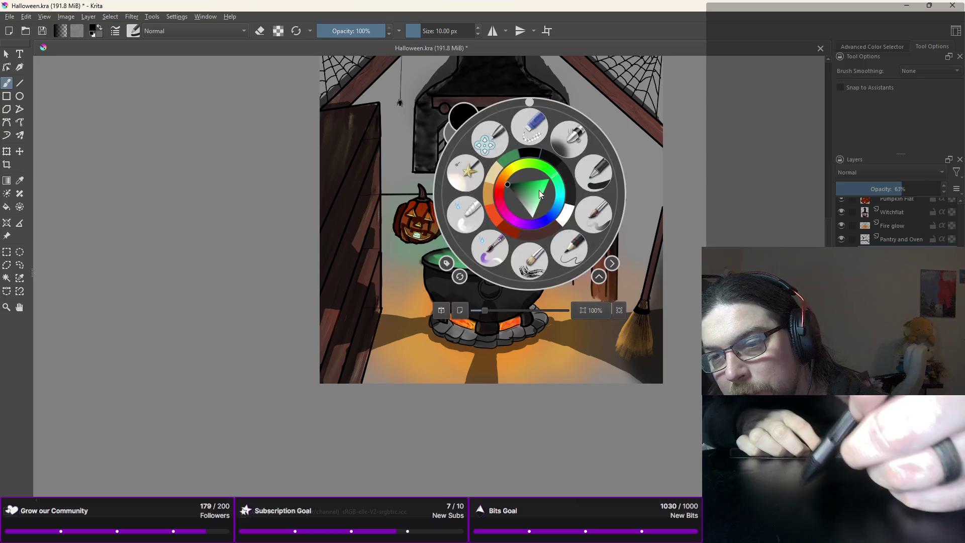
{"action": "left_click", "coordinate": [588, 174]}
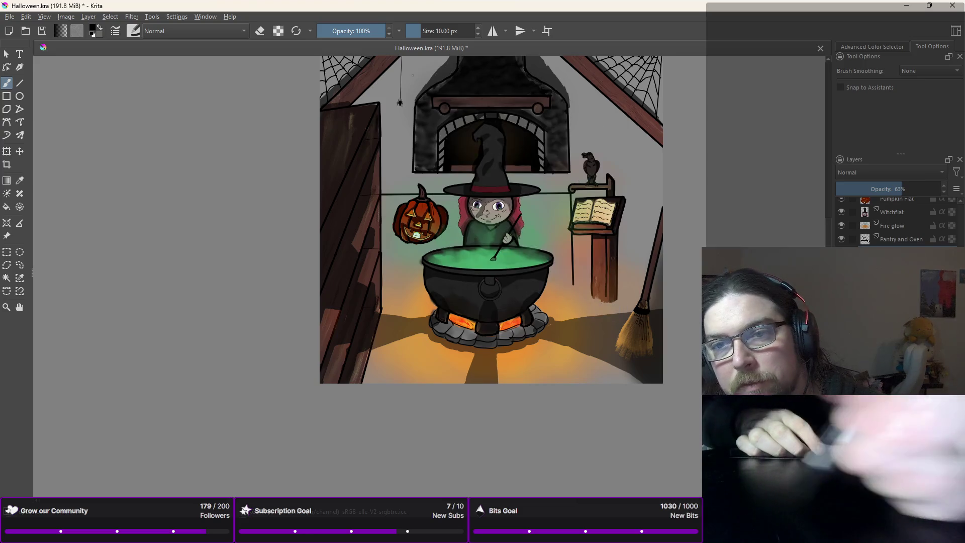
{"action": "key", "text": "bracketright"}
{"action": "key", "text": "bracketright"}
{"action": "key", "text": "bracketright"}
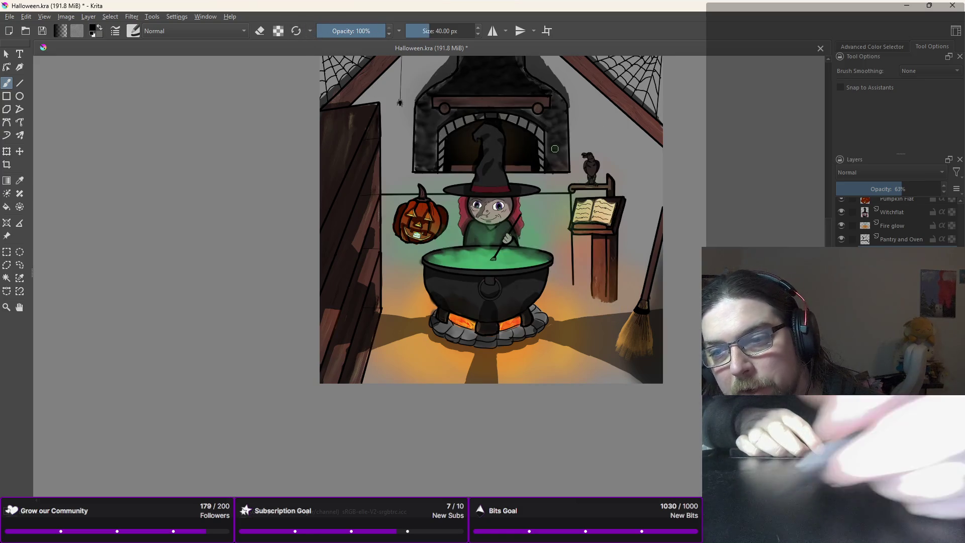
Step: Dab a dark shadow on the wall left of the oven and set layer opacity to 100%
{"action": "right_click", "coordinate": [519, 183]}
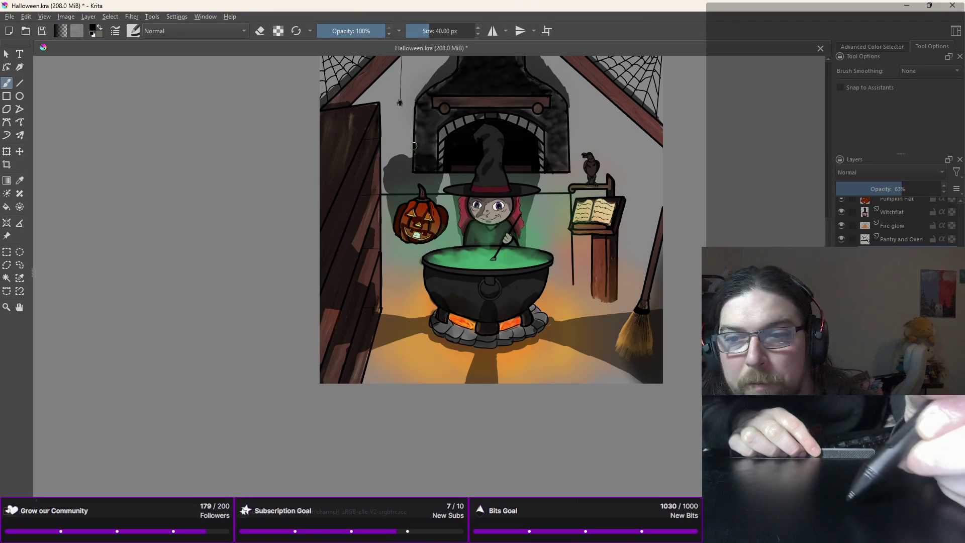
{"action": "left_click", "coordinate": [402, 145]}
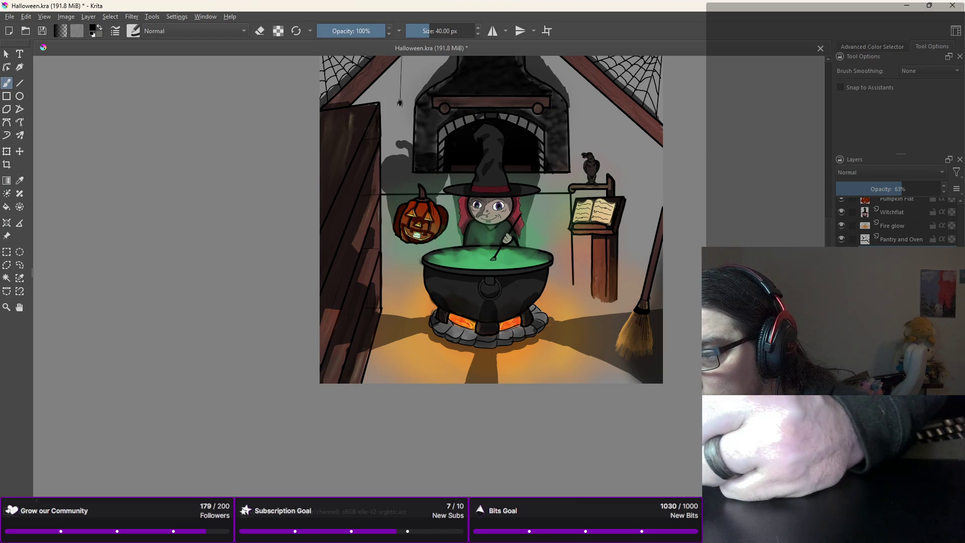
{"action": "key", "text": "ctrl+z"}
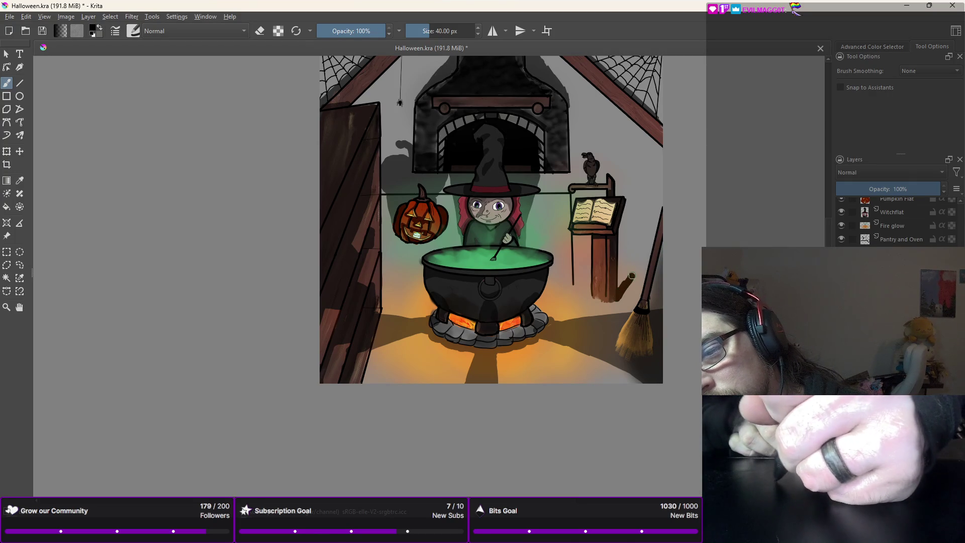
Step: Paint a long diagonal shadow from the lectern toward the broom and set layer opacity to 53%
{"action": "left_click_drag", "start_coordinate": [616, 302], "coordinate": [656, 241]}
{"action": "key", "text": "ctrl+z"}
{"action": "left_click_drag", "start_coordinate": [617, 302], "coordinate": [653, 235]}
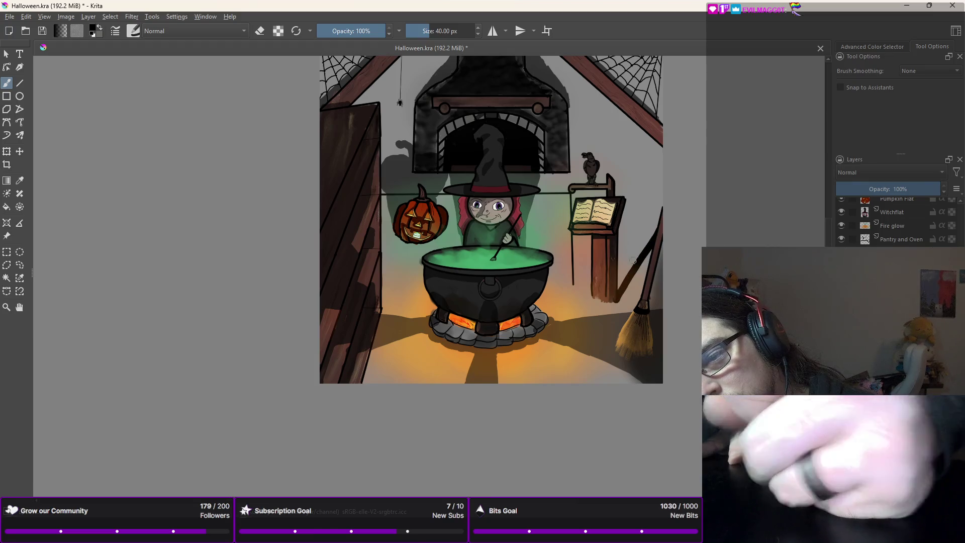
{"action": "left_click", "coordinate": [891, 188]}
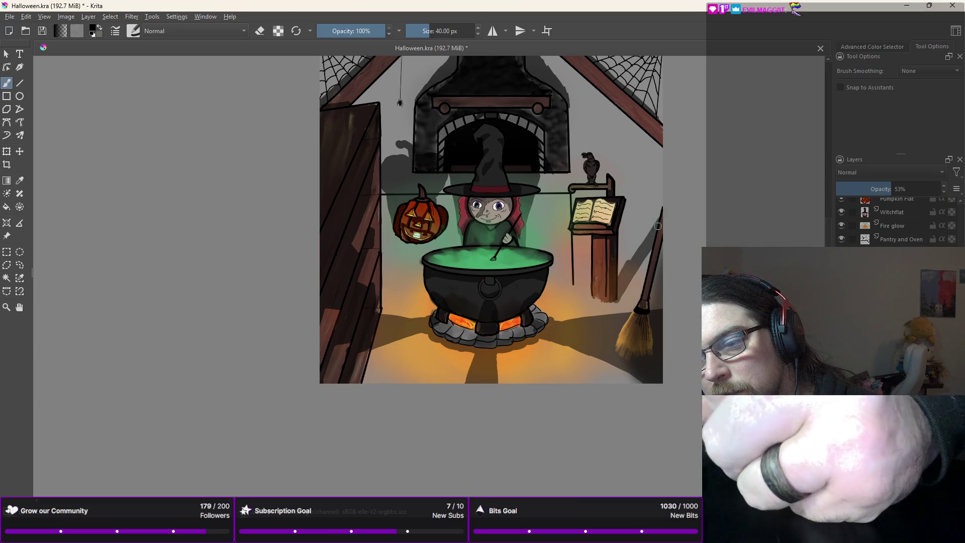
Step: Paint cast shadows of the broom and raven on the wall, plus shading beside the lectern post
{"action": "left_click_drag", "start_coordinate": [632, 255], "coordinate": [656, 185]}
{"action": "left_click_drag", "start_coordinate": [631, 236], "coordinate": [647, 217]}
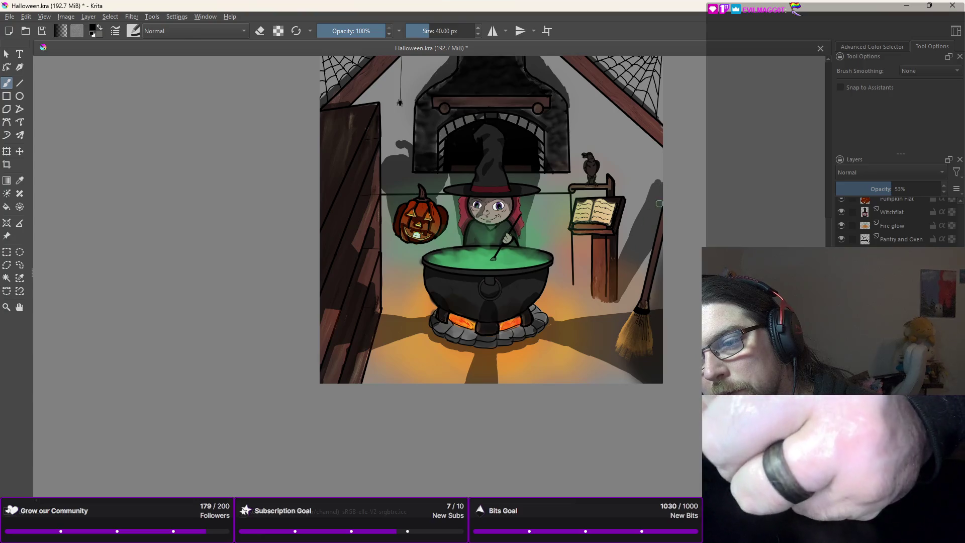
{"action": "mouse_move", "coordinate": [636, 184]}
{"action": "left_mouse_down"}
{"action": "mouse_move", "coordinate": [651, 182]}
{"action": "mouse_move", "coordinate": [638, 183]}
{"action": "left_mouse_up"}
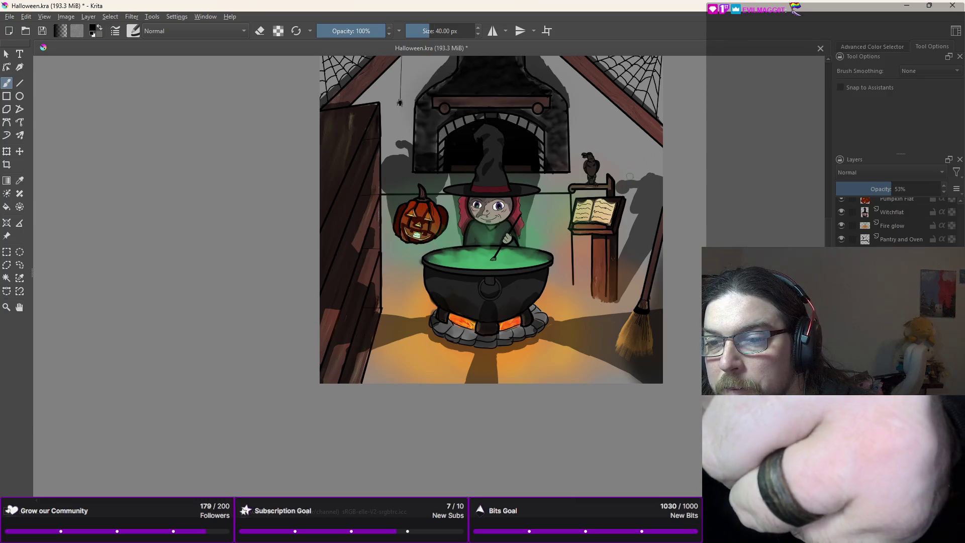
{"action": "left_click", "coordinate": [629, 176]}
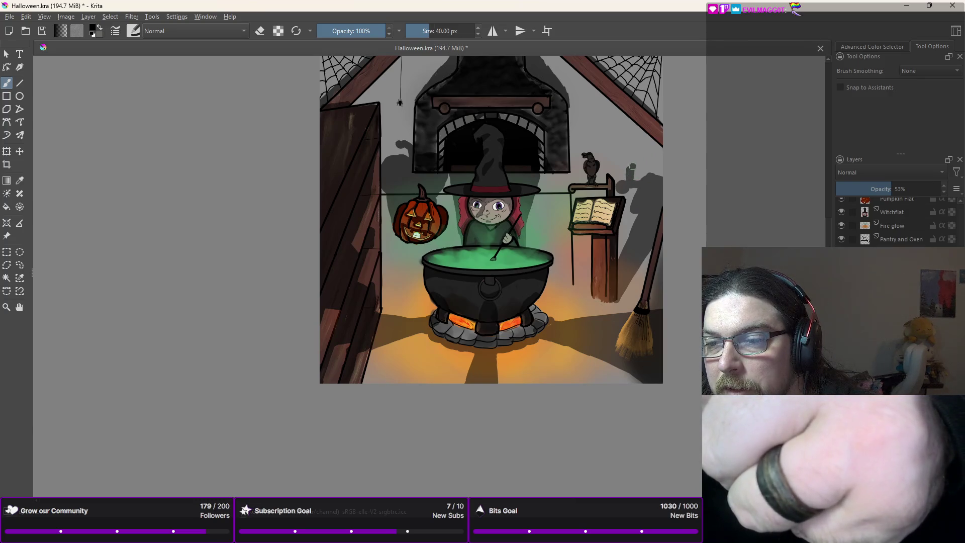
{"action": "left_click_drag", "start_coordinate": [626, 156], "coordinate": [630, 170]}
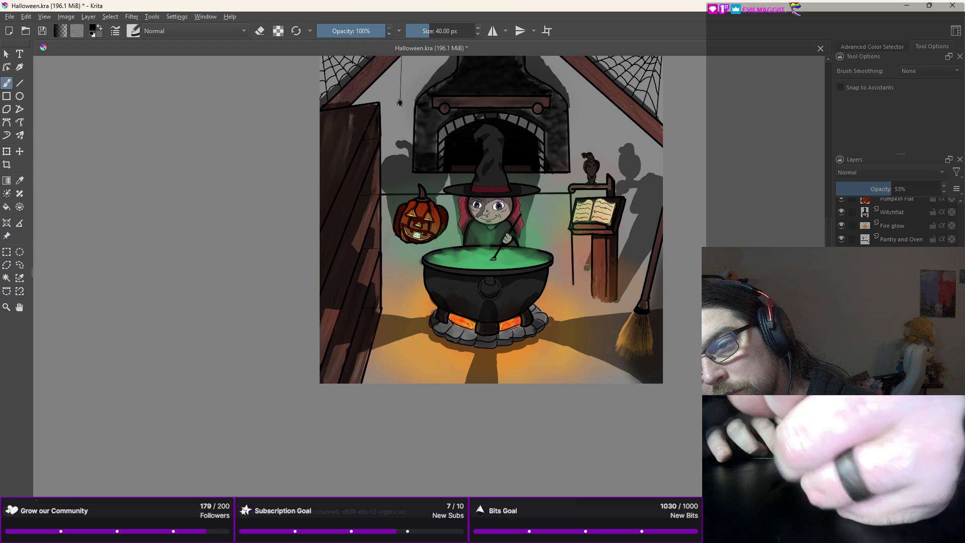
{"action": "left_click_drag", "start_coordinate": [589, 257], "coordinate": [577, 279]}
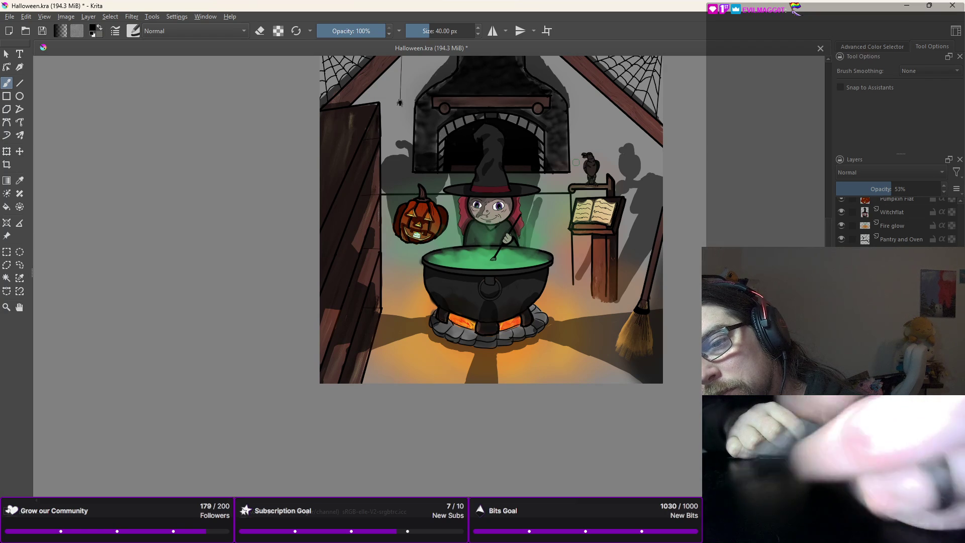
Step: Shade faintly around the witch's hat and extend the oven-side wall shadow down to the lantern
{"action": "left_click_drag", "start_coordinate": [532, 206], "coordinate": [542, 184]}
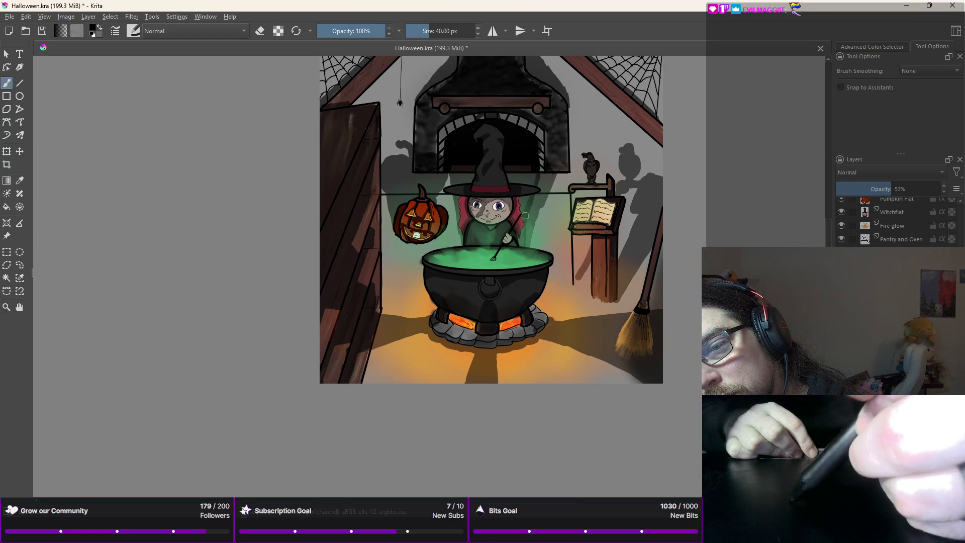
{"action": "left_click_drag", "start_coordinate": [512, 182], "coordinate": [498, 180]}
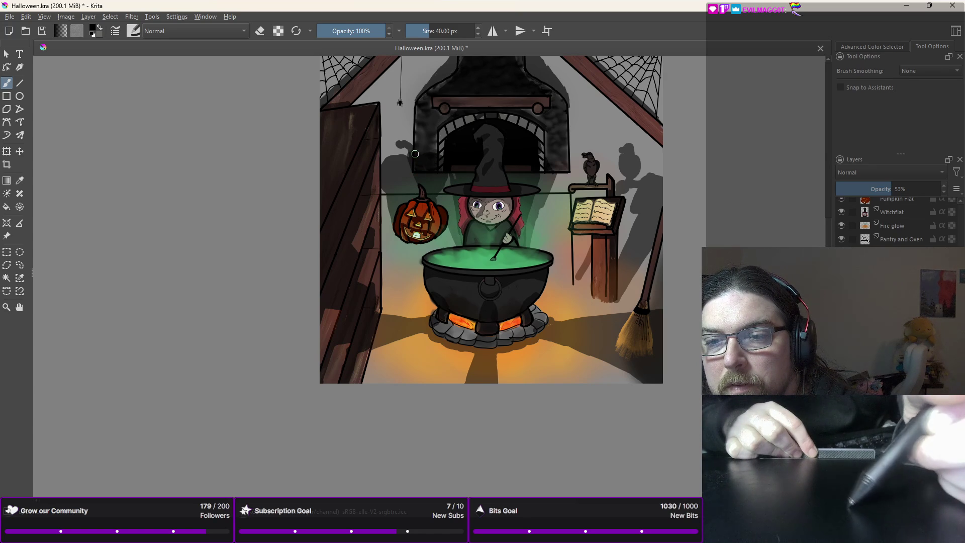
{"action": "mouse_move", "coordinate": [400, 165]}
{"action": "left_mouse_down"}
{"action": "mouse_move", "coordinate": [388, 174]}
{"action": "mouse_move", "coordinate": [386, 199]}
{"action": "left_mouse_up"}
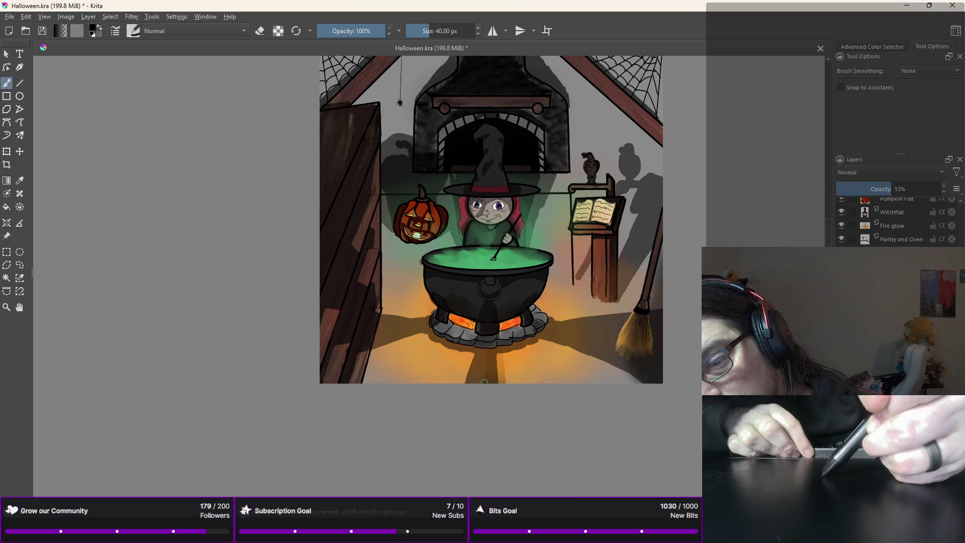
Step: Darken the floor shadows below, right and left of the cauldron and beneath the broom
{"action": "left_click_drag", "start_coordinate": [475, 380], "coordinate": [480, 351]}
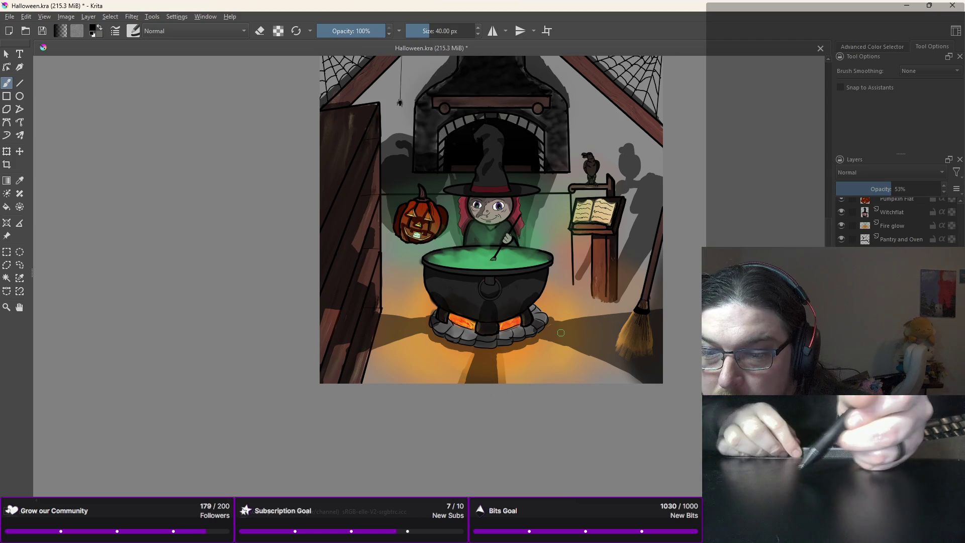
{"action": "left_click_drag", "start_coordinate": [534, 336], "coordinate": [560, 349]}
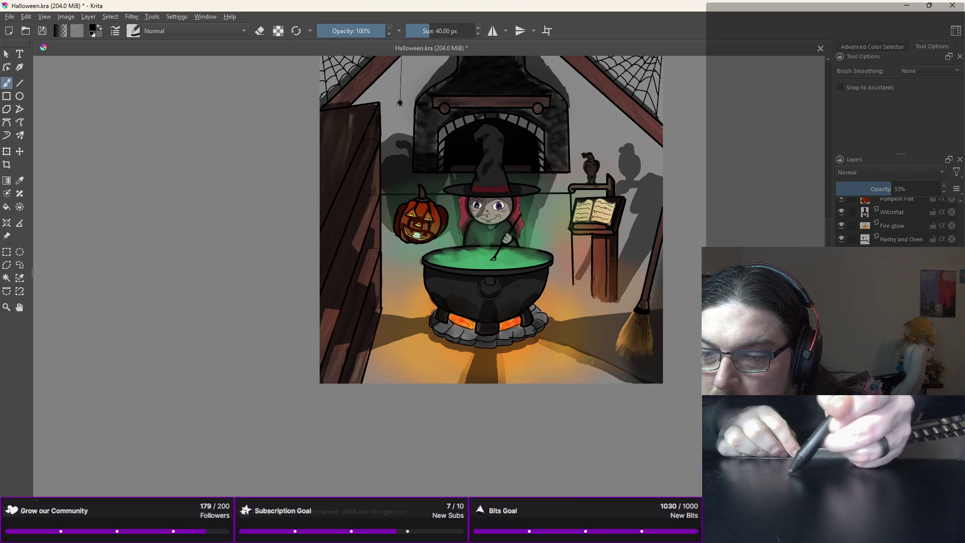
{"action": "mouse_move", "coordinate": [586, 313]}
{"action": "left_mouse_down"}
{"action": "mouse_move", "coordinate": [558, 319]}
{"action": "mouse_move", "coordinate": [616, 308]}
{"action": "left_mouse_up"}
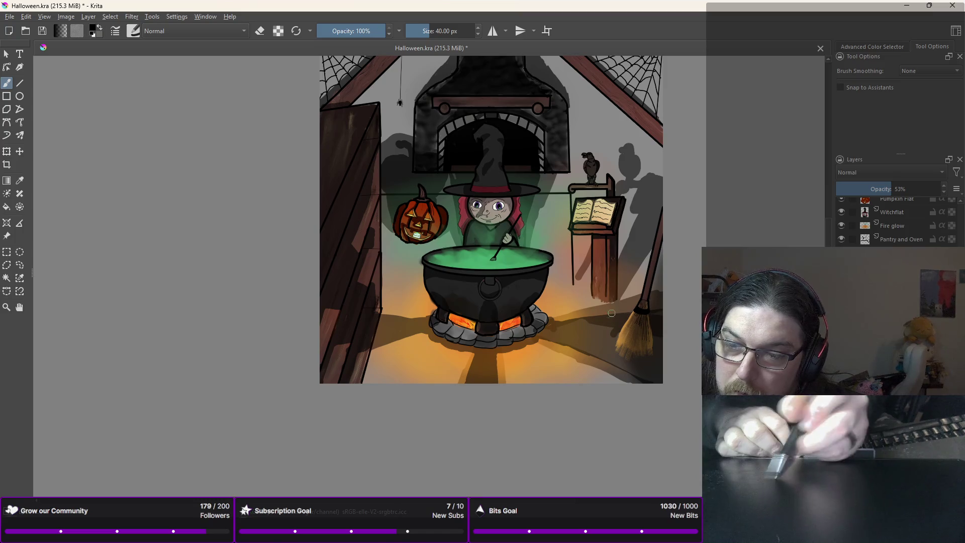
{"action": "mouse_move", "coordinate": [628, 333]}
{"action": "left_mouse_down"}
{"action": "mouse_move", "coordinate": [568, 336]}
{"action": "mouse_move", "coordinate": [553, 350]}
{"action": "mouse_move", "coordinate": [631, 371]}
{"action": "left_mouse_up"}
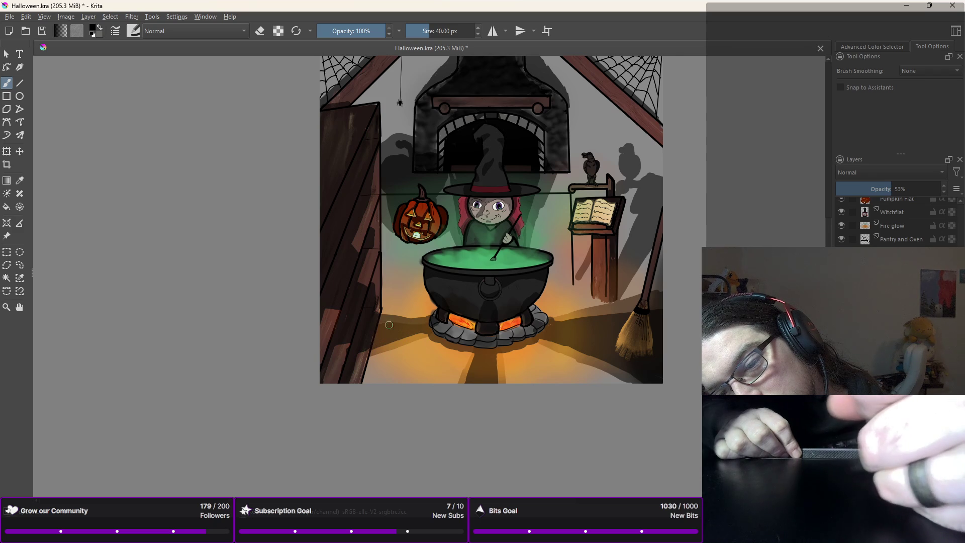
{"action": "left_click_drag", "start_coordinate": [366, 319], "coordinate": [388, 316]}
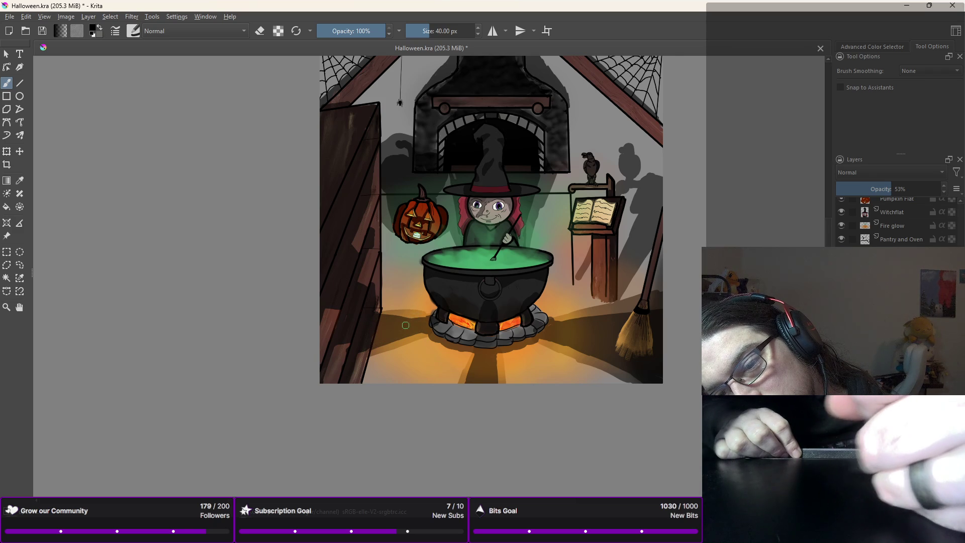